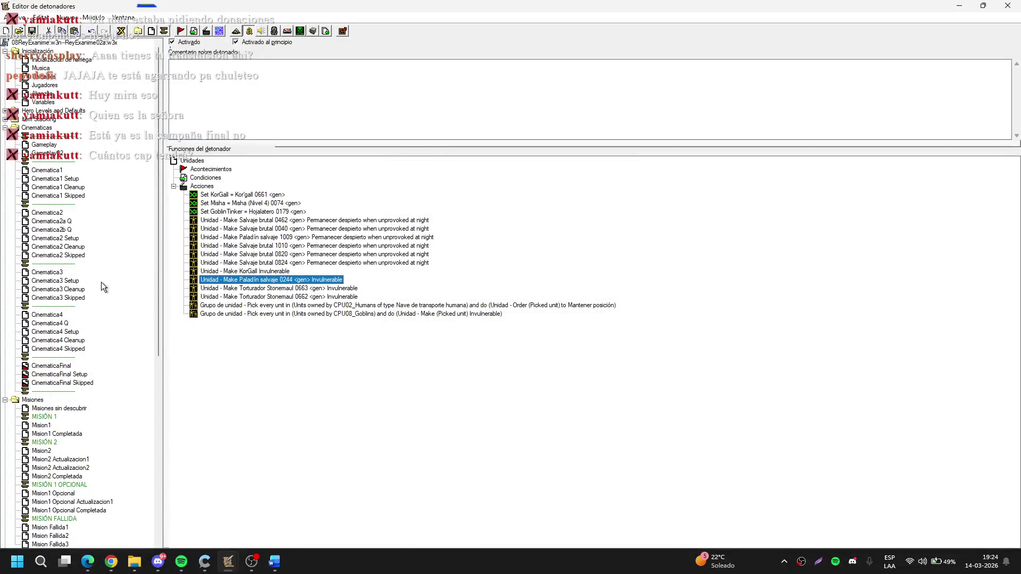
Paste the Make Invulnerable action at the top of Cinematica4 Cleanup and switch it to Vulnerable
{"action": "scroll", "coordinate": [101, 281], "scroll_direction": "down", "scroll_amount": 4}
{"action": "left_click", "coordinate": [79, 238]}
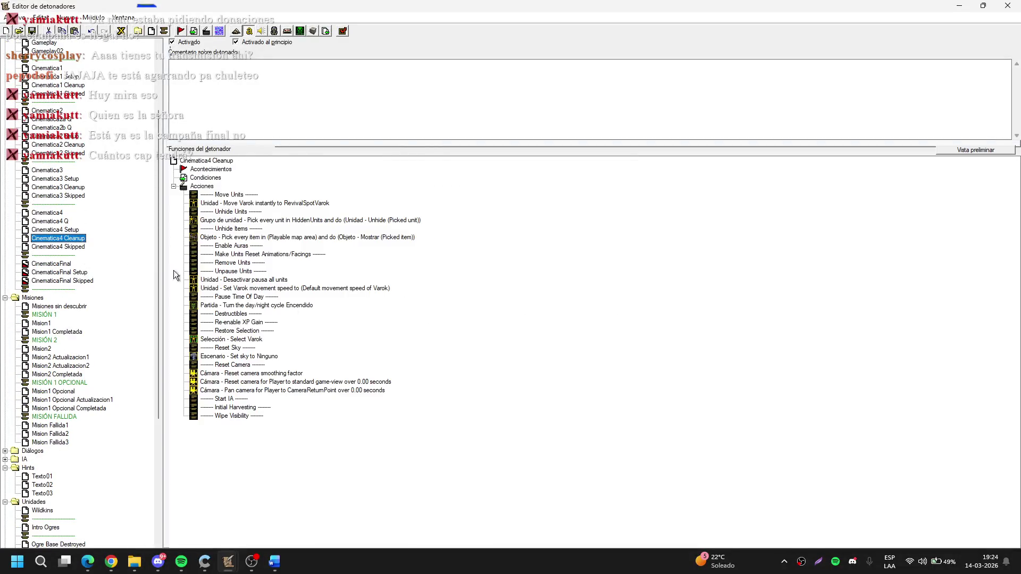
{"action": "left_click", "coordinate": [272, 290]}
{"action": "left_click", "coordinate": [202, 186]}
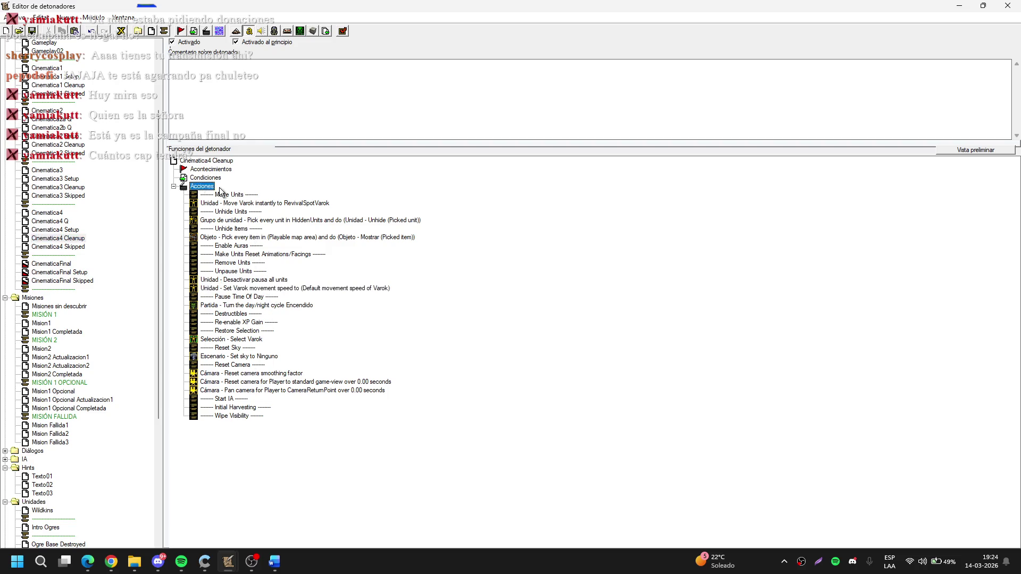
{"action": "key", "text": "ctrl+v"}
{"action": "key", "text": "Return"}
{"action": "left_click", "coordinate": [515, 274]}
{"action": "key", "text": "Down"}
{"action": "key", "text": "Return"}
{"action": "key", "text": "Return"}
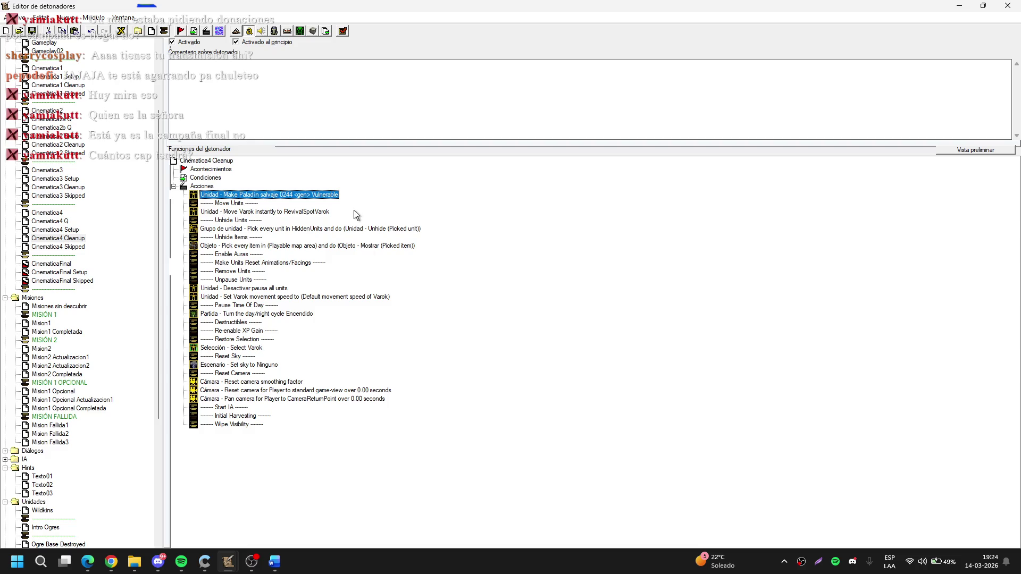
{"action": "left_click", "coordinate": [117, 293]}
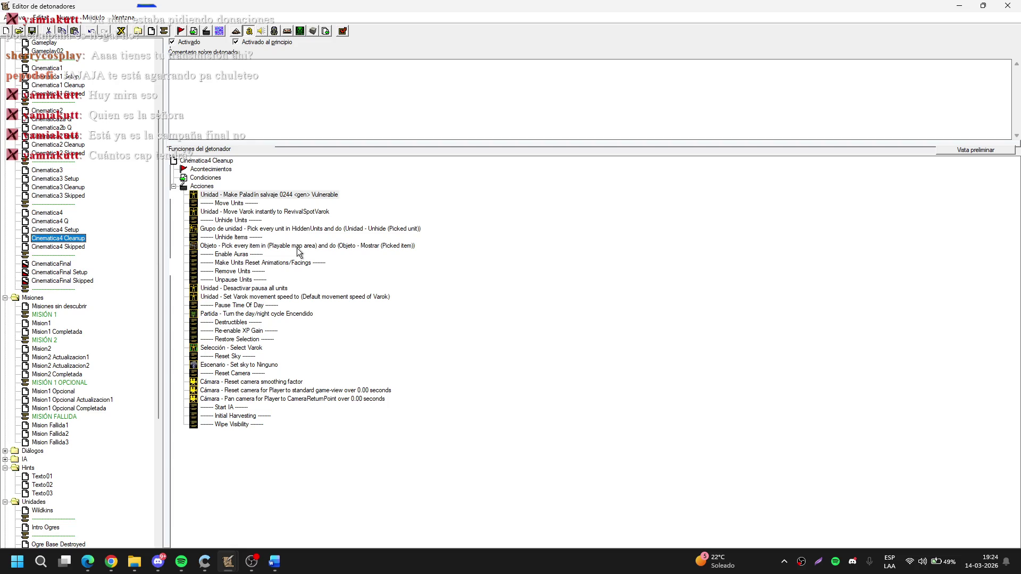
{"action": "left_click", "coordinate": [489, 287]}
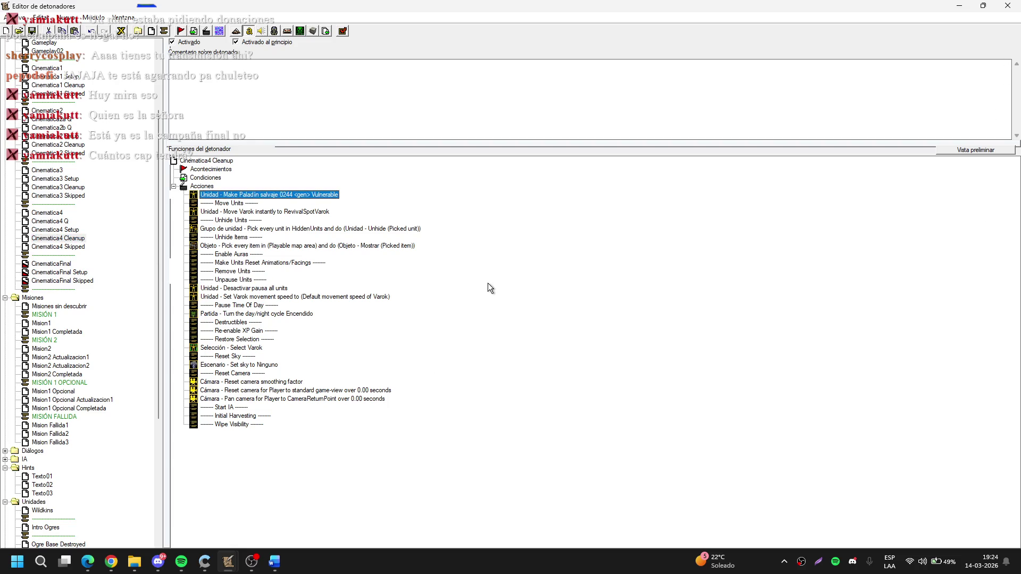
{"action": "scroll", "coordinate": [122, 366], "scroll_direction": "down", "scroll_amount": 4}
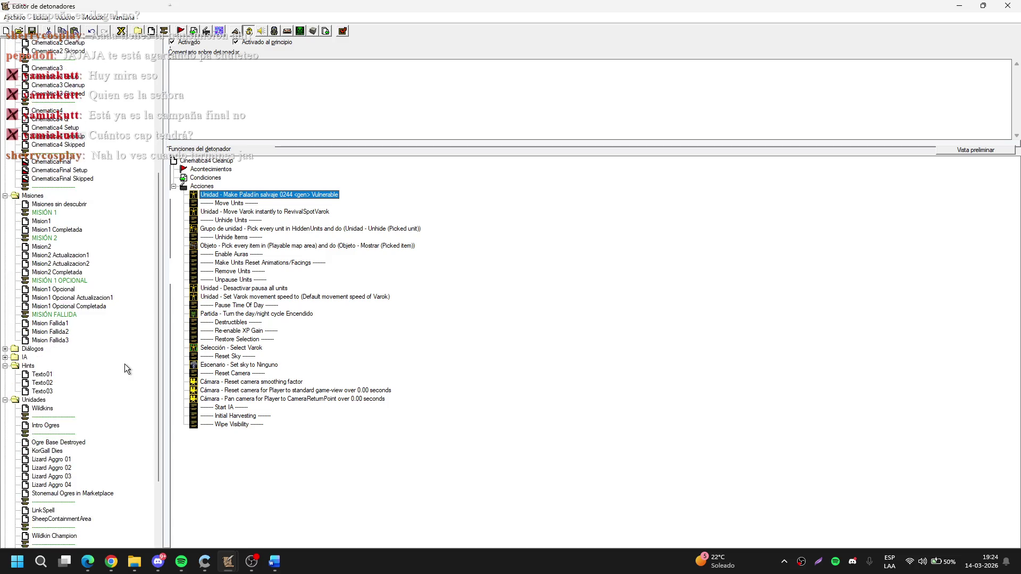
Open the Wildkin Champion trigger
{"action": "left_click", "coordinate": [124, 364]}
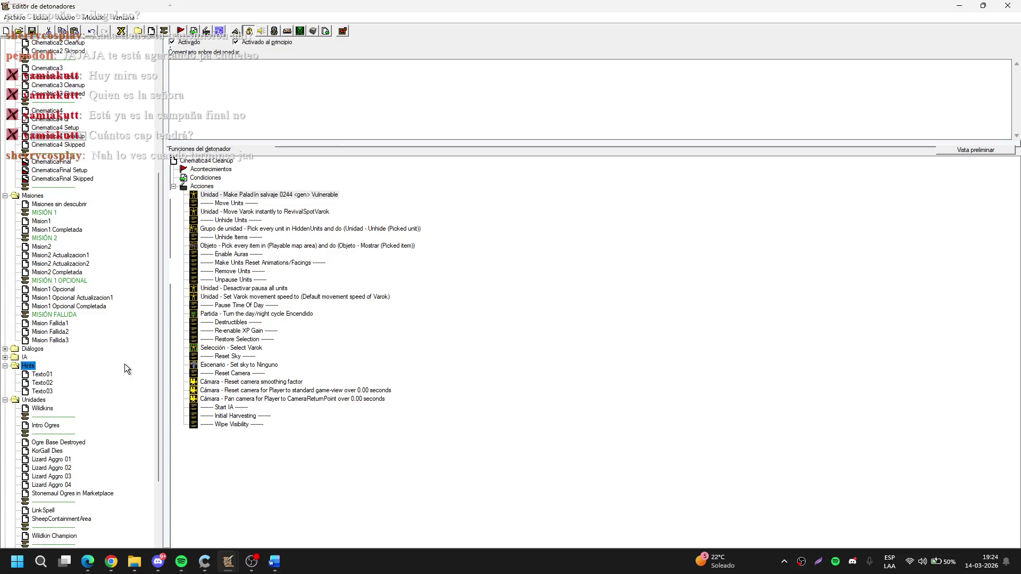
{"action": "scroll", "coordinate": [125, 364], "scroll_direction": "down", "scroll_amount": 4}
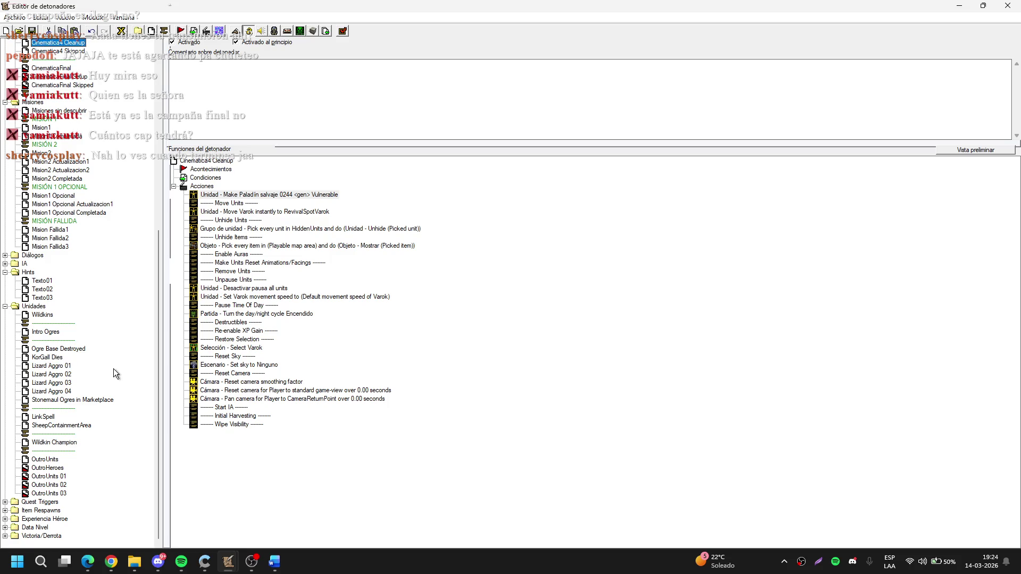
{"action": "left_click", "coordinate": [54, 442]}
Add a Boolean Comparison condition checking that quest Mis1Op is discovered, equal to True
{"action": "key", "text": "ctrl+d"}
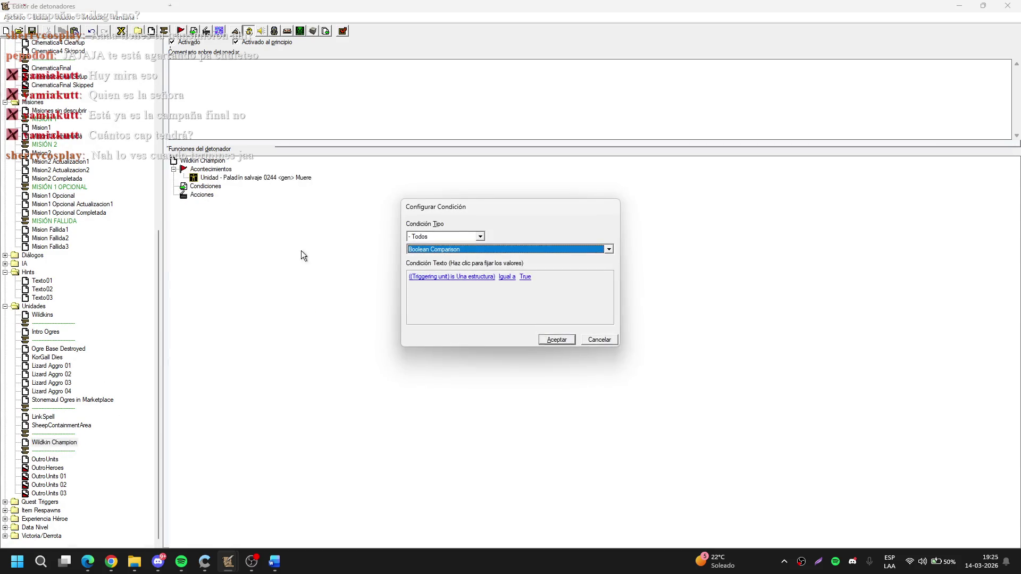
{"action": "left_click", "coordinate": [467, 277]}
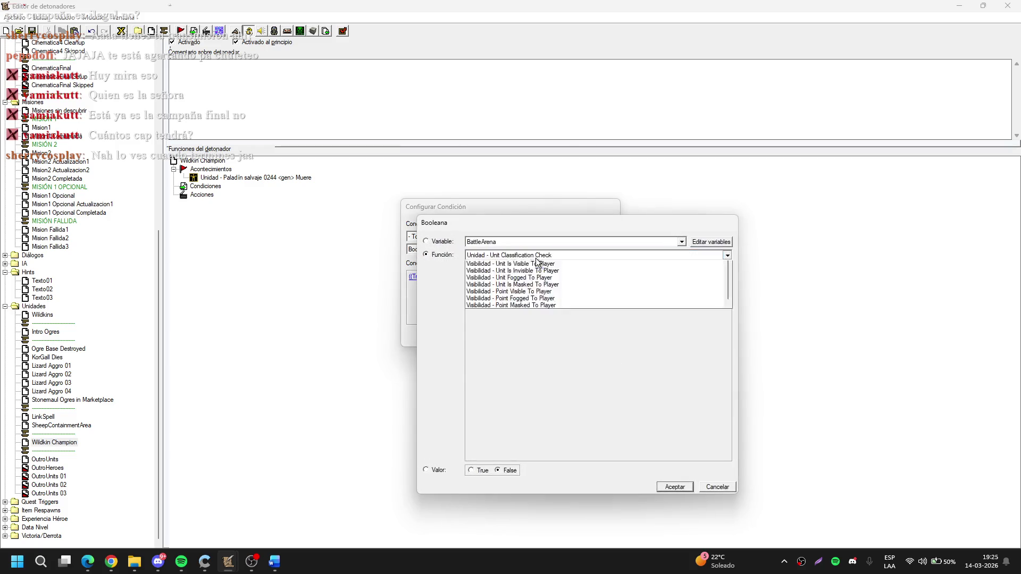
{"action": "left_click", "coordinate": [535, 256]}
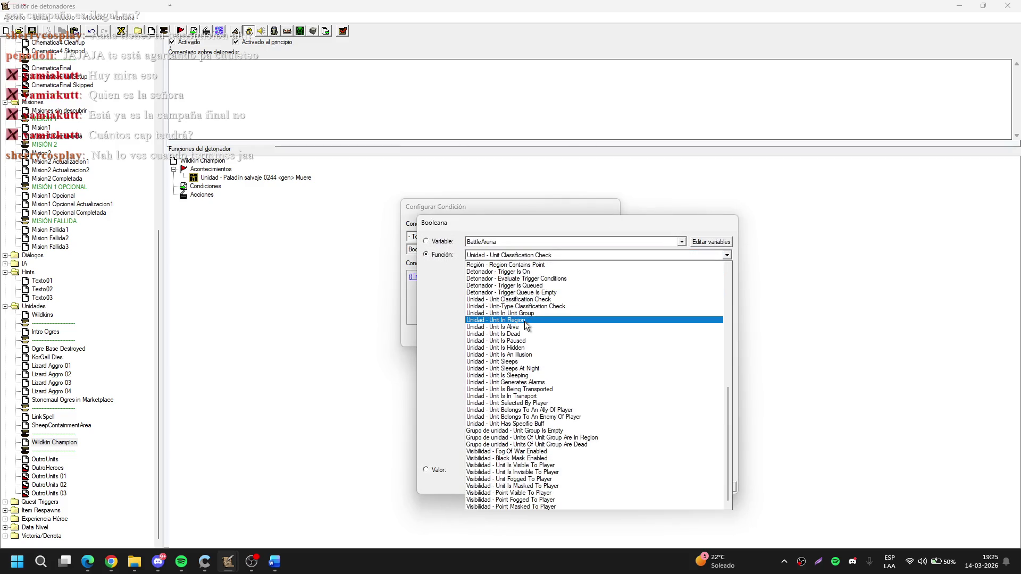
{"action": "left_click", "coordinate": [513, 228]}
{"action": "key", "text": "m"}
{"action": "key", "text": "Down"}
{"action": "key", "text": "Down"}
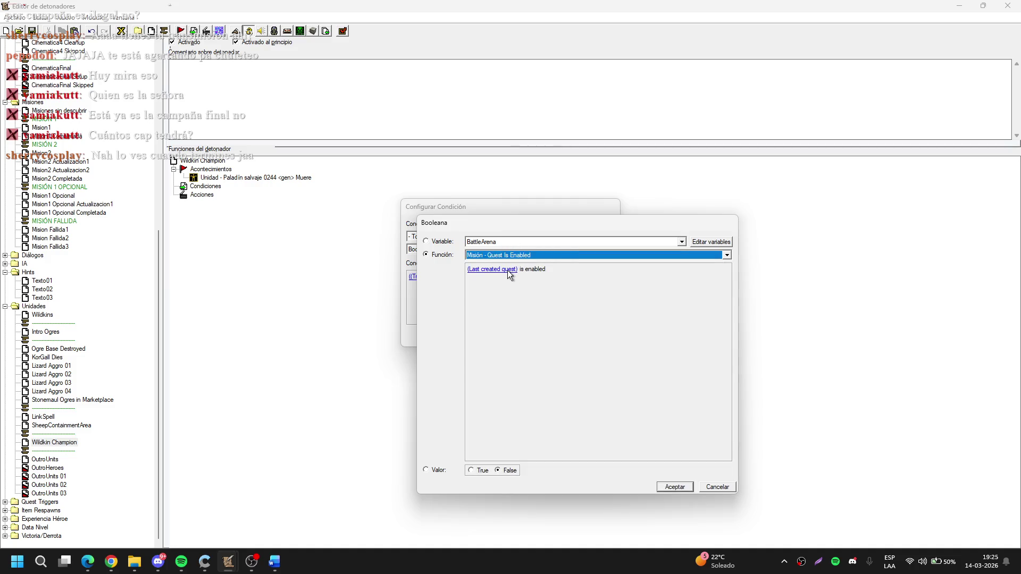
{"action": "left_click", "coordinate": [507, 271]}
{"action": "left_click", "coordinate": [500, 260]}
{"action": "left_click", "coordinate": [500, 272]}
{"action": "key", "text": "Return"}
{"action": "key", "text": "Return"}
{"action": "key", "text": "Return"}
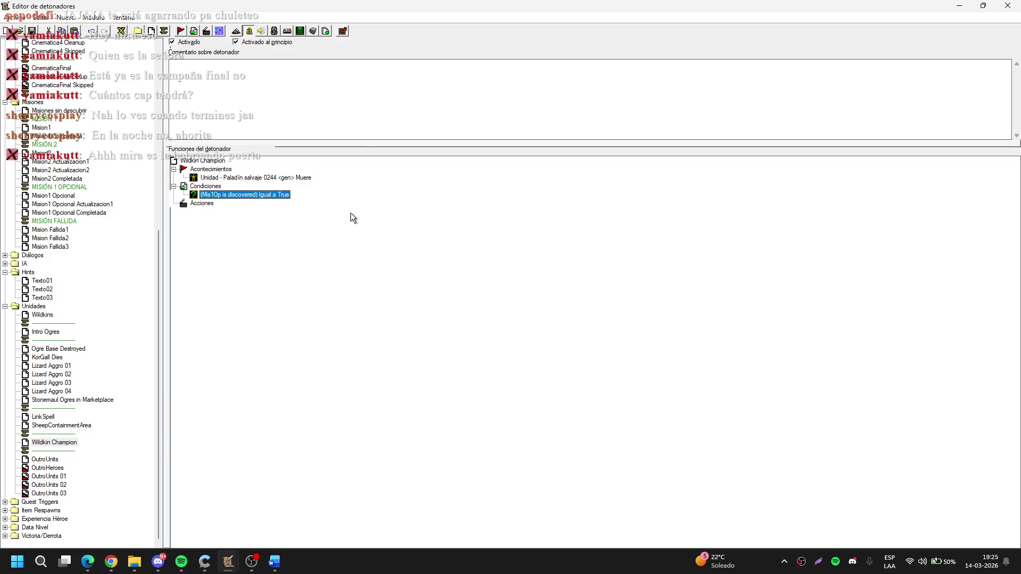
Add a Turn Off (This trigger) action followed by a 0.5-second Wait
{"action": "double_click", "coordinate": [208, 204]}
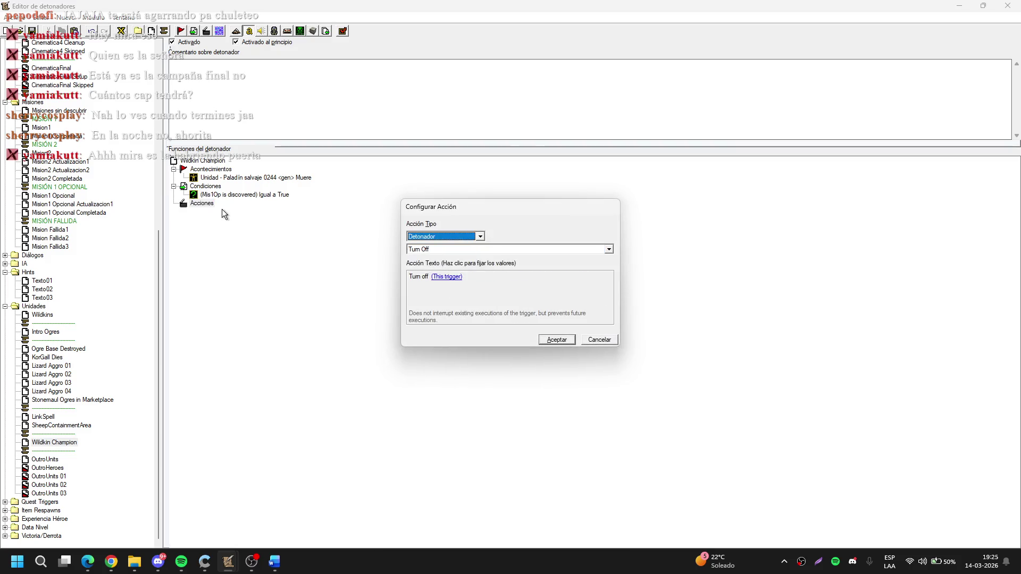
{"action": "key", "text": "Return"}
{"action": "key", "text": "ctrl+r"}
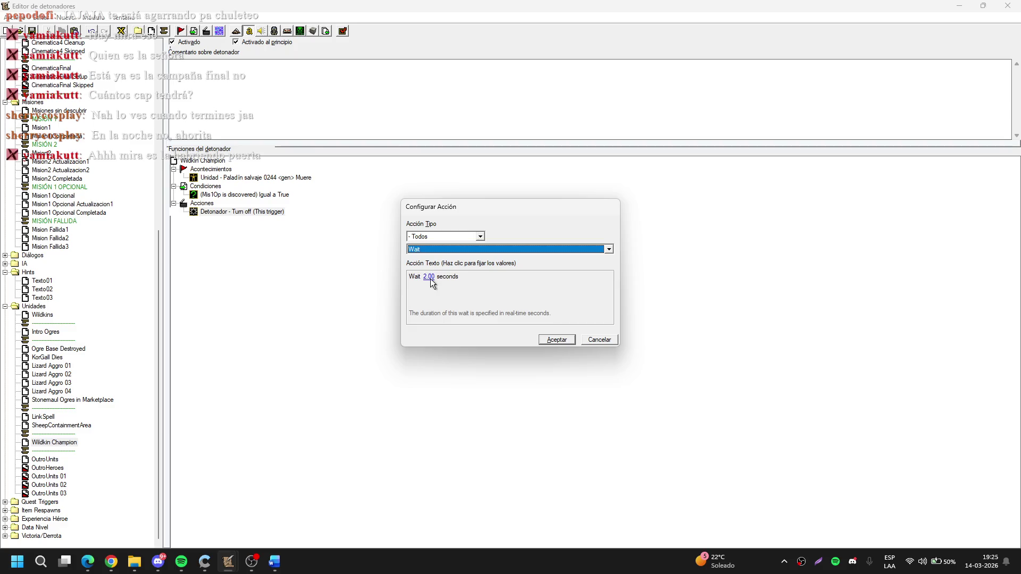
{"action": "left_click", "coordinate": [428, 277]}
{"action": "type", "text": "0.5"}
{"action": "key", "text": "Return"}
{"action": "key", "text": "Return"}
Add an action creating a Poción Antimagia at the position of Paladín salvaje 0244
{"action": "key", "text": "ctrl+r"}
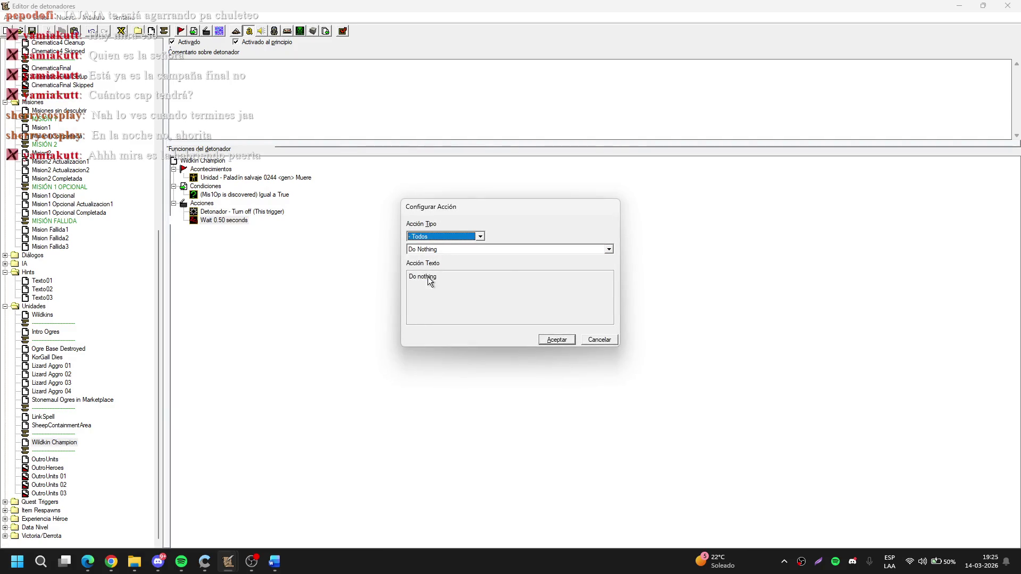
{"action": "key", "text": "o"}
{"action": "left_click", "coordinate": [508, 278]}
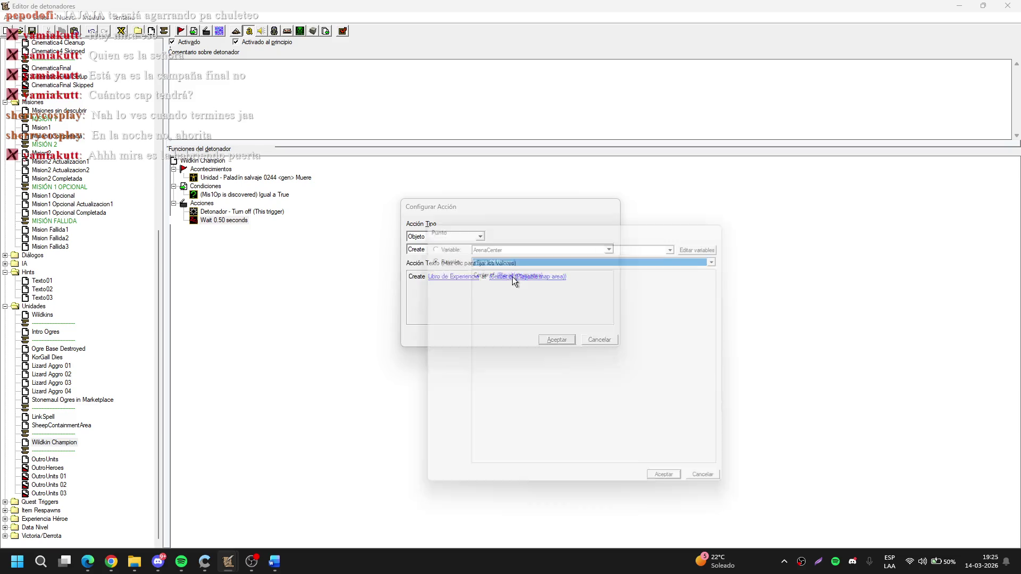
{"action": "key", "text": "u"}
{"action": "left_click", "coordinate": [515, 270]}
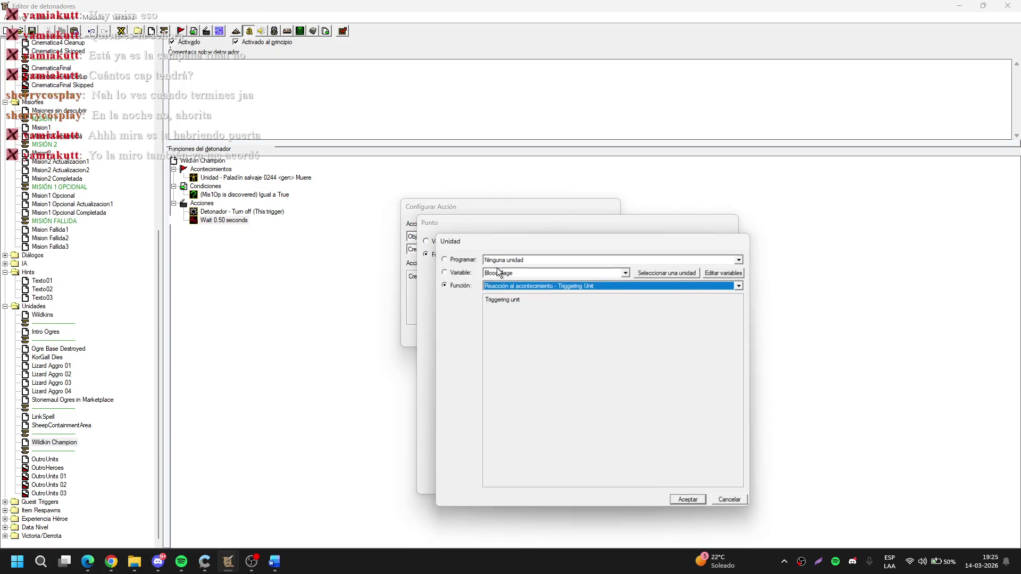
{"action": "left_click", "coordinate": [511, 270]}
{"action": "left_click", "coordinate": [511, 269]}
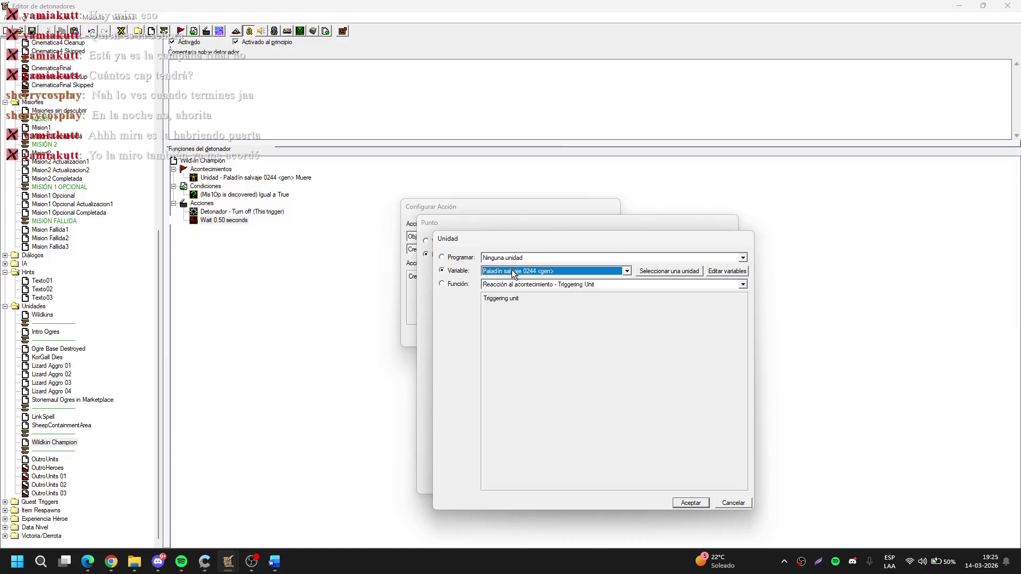
{"action": "key", "text": "Return"}
{"action": "key", "text": "Return"}
{"action": "key", "text": "Return"}
{"action": "key", "text": "Return"}
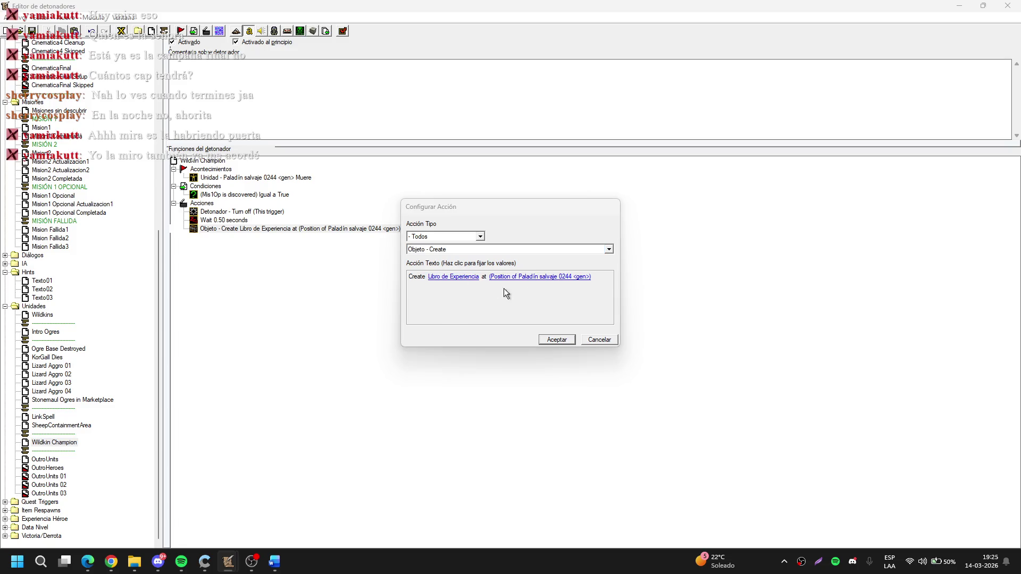
{"action": "left_click", "coordinate": [462, 276]}
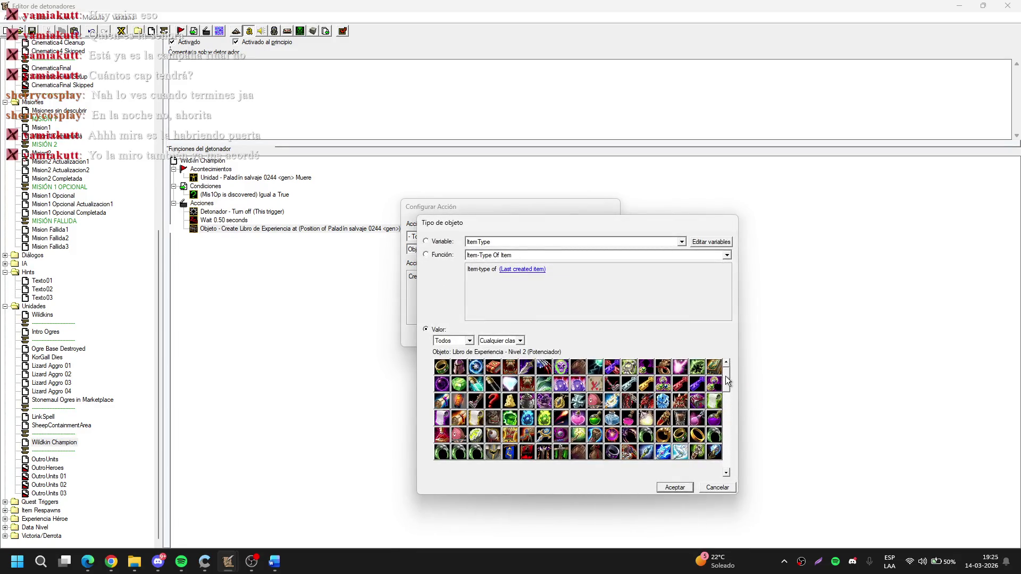
{"action": "left_click", "coordinate": [585, 421]}
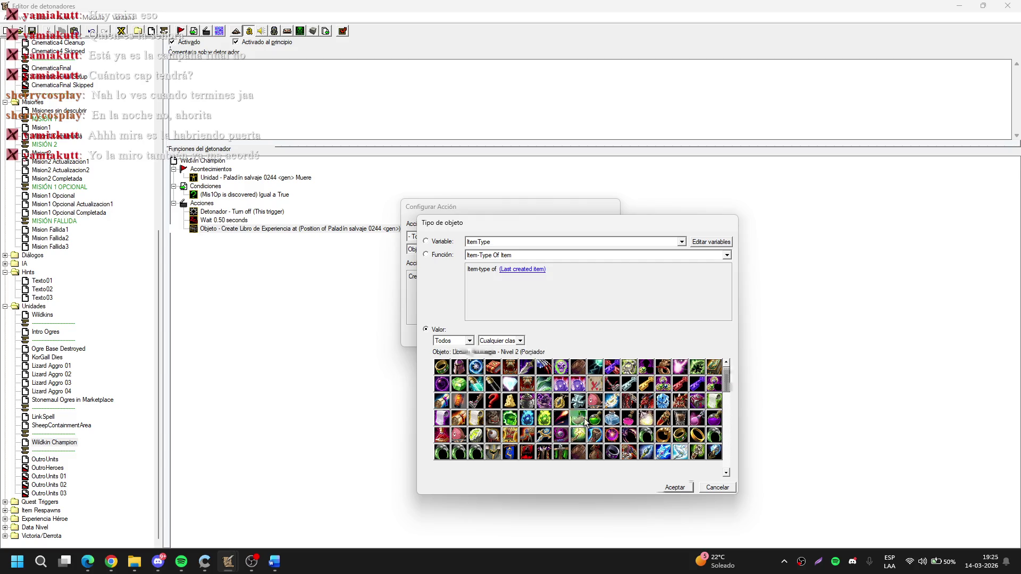
{"action": "key", "text": "Return"}
{"action": "key", "text": "Return"}
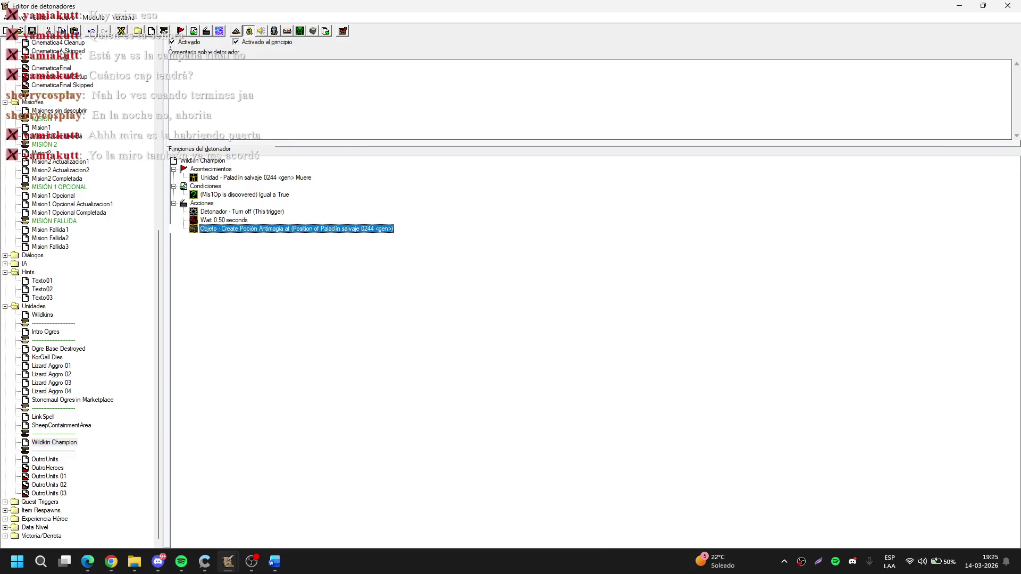
Copy and paste the Item04 variable in the variables list to create Item04_Copiar
{"action": "left_click", "coordinate": [121, 30]}
{"action": "scroll", "coordinate": [469, 283], "scroll_direction": "down", "scroll_amount": 10}
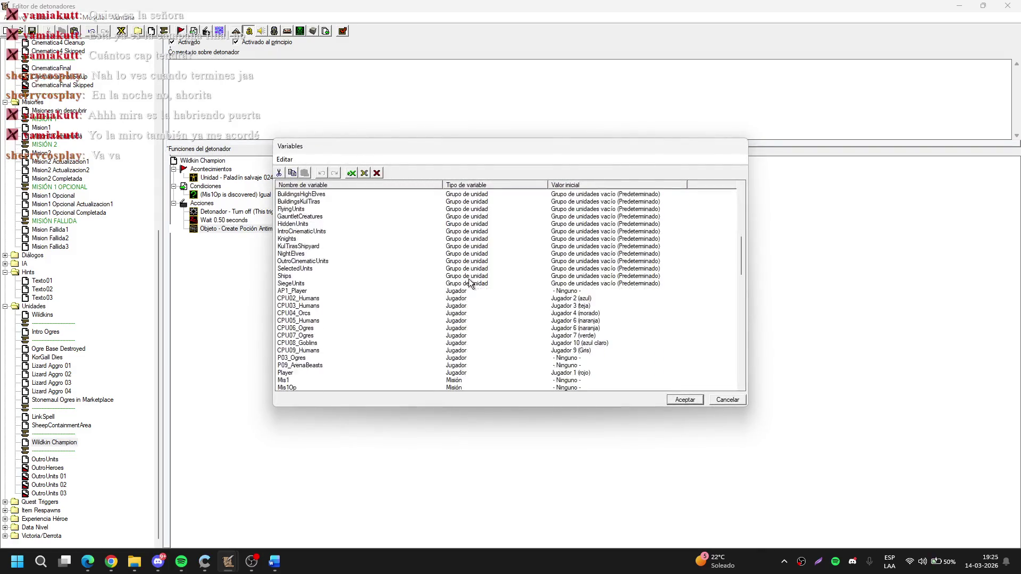
{"action": "scroll", "coordinate": [469, 283], "scroll_direction": "up", "scroll_amount": 10}
{"action": "scroll", "coordinate": [468, 283], "scroll_direction": "down", "scroll_amount": 5}
{"action": "scroll", "coordinate": [468, 279], "scroll_direction": "down", "scroll_amount": 9}
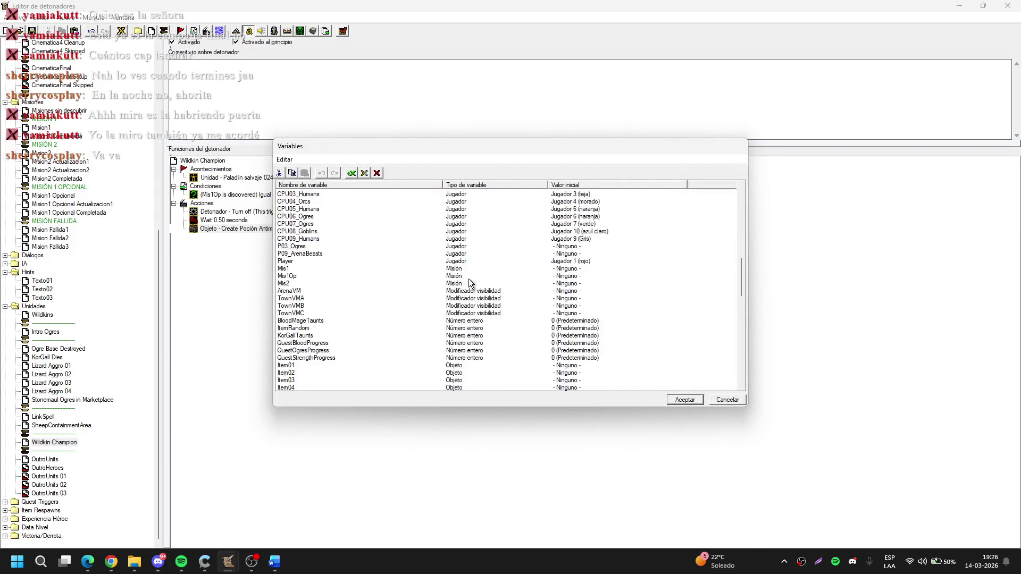
{"action": "left_click", "coordinate": [460, 276]}
{"action": "key", "text": "ctrl+c"}
{"action": "key", "text": "ctrl+v"}
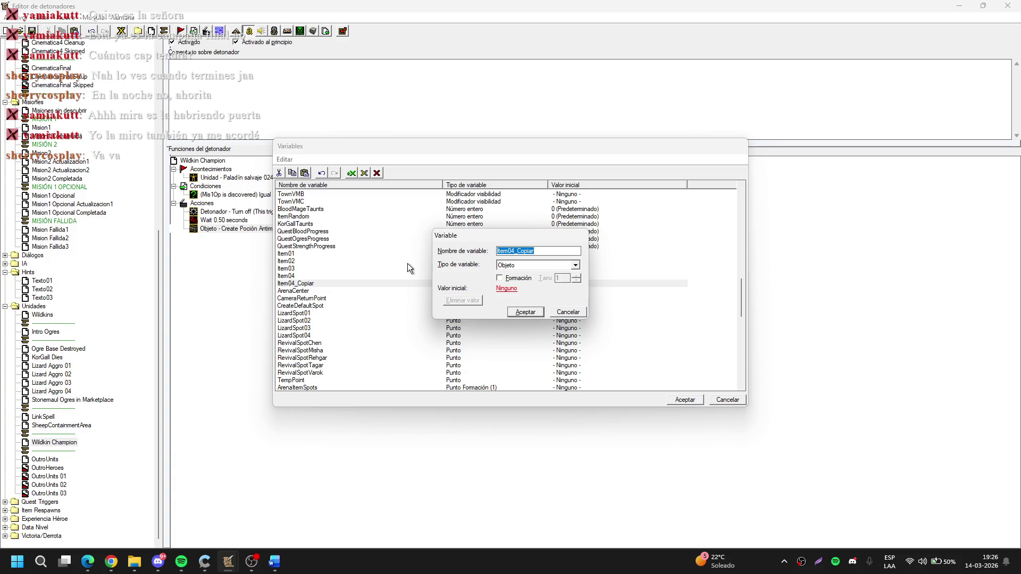
{"action": "left_click", "coordinate": [180, 567]}
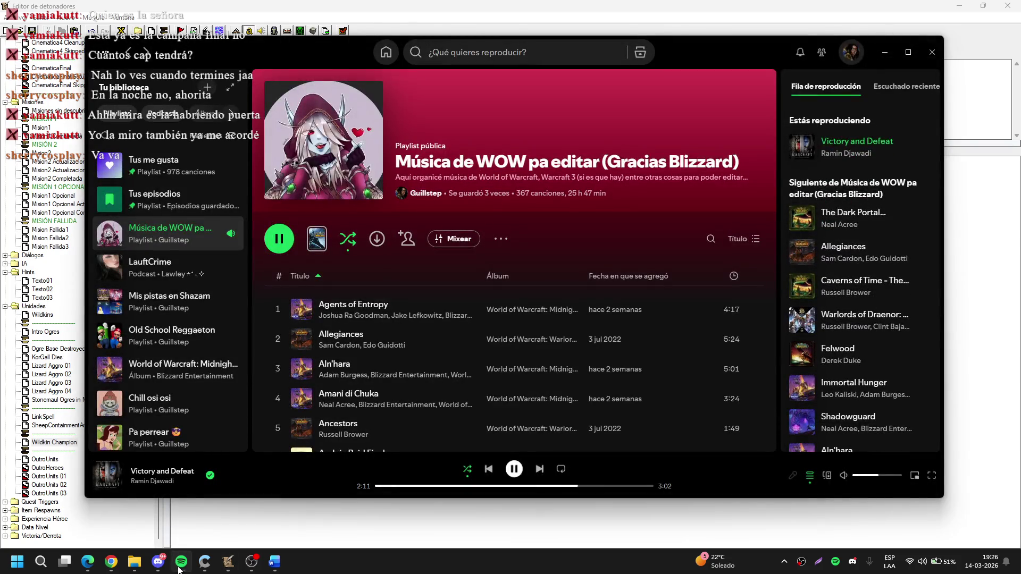
{"action": "left_click", "coordinate": [180, 567]}
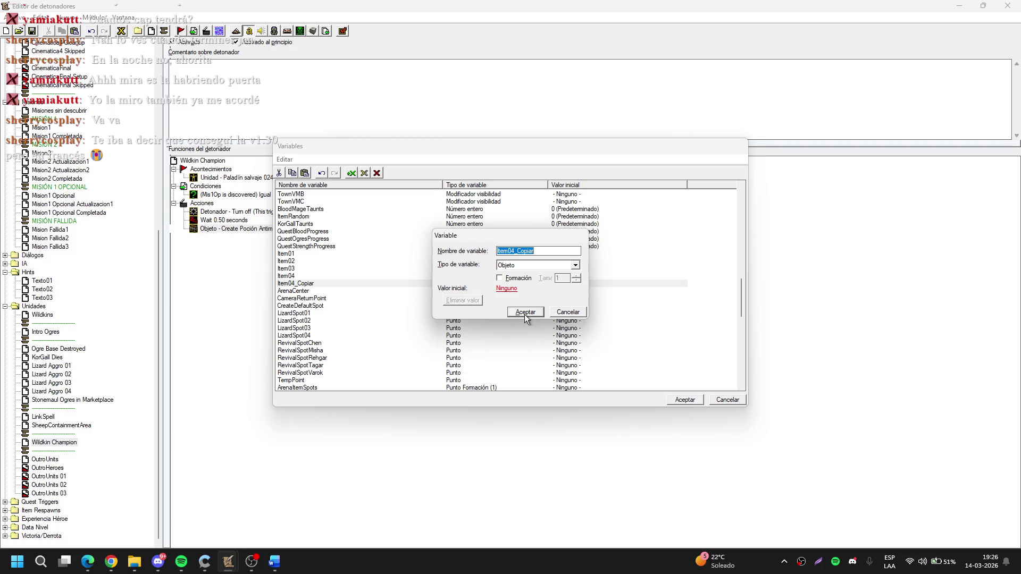
Rename the copied variable to PotionAntimagic, leaving no initial value, and close the variables list
{"action": "left_click", "coordinate": [543, 287]}
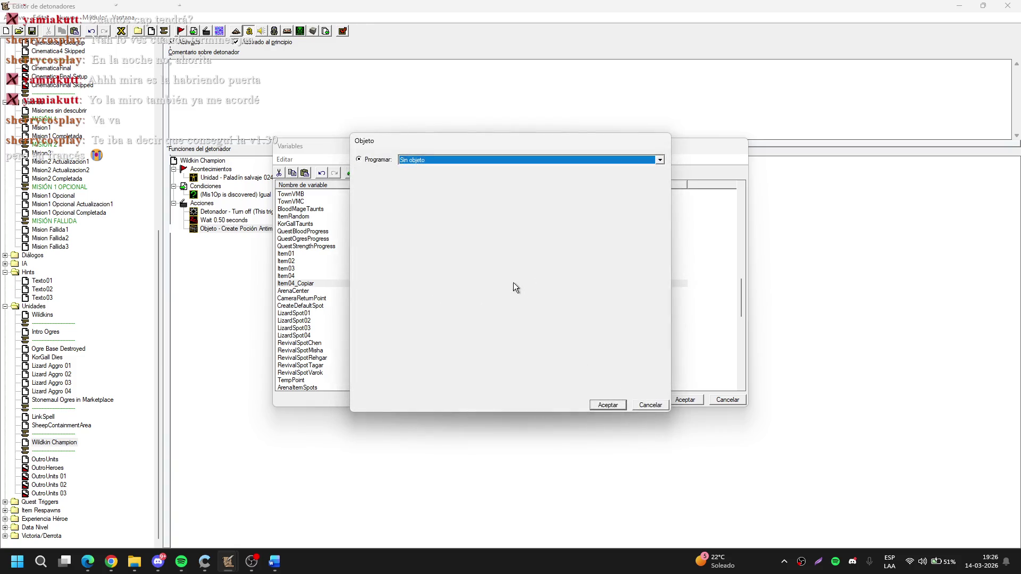
{"action": "key", "text": "Escape"}
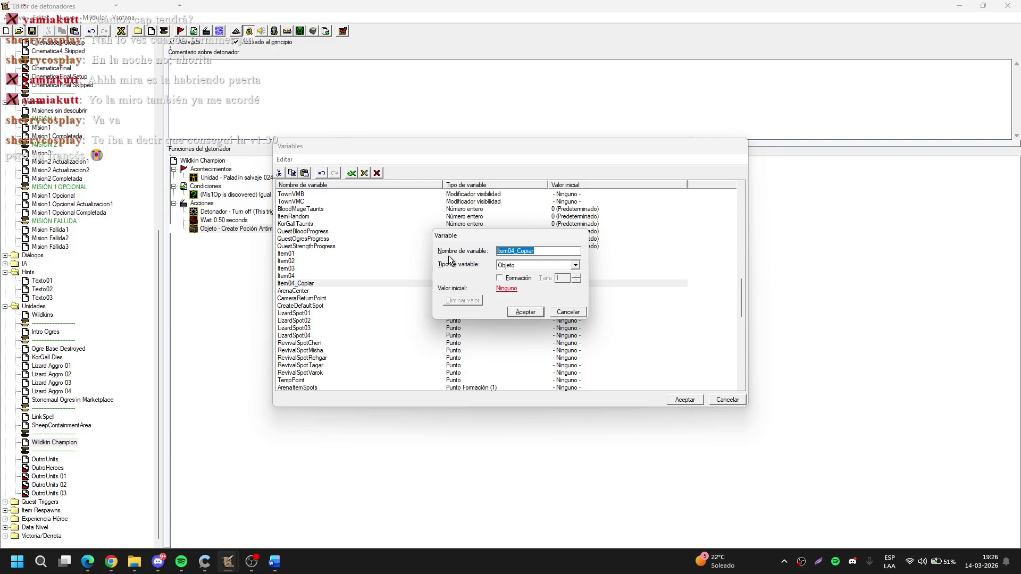
{"action": "type", "text": "Potion"}
{"action": "type", "text": "Antimagi"}
{"action": "type", "text": "c"}
{"action": "left_click", "coordinate": [527, 311]}
{"action": "left_click", "coordinate": [691, 401]}
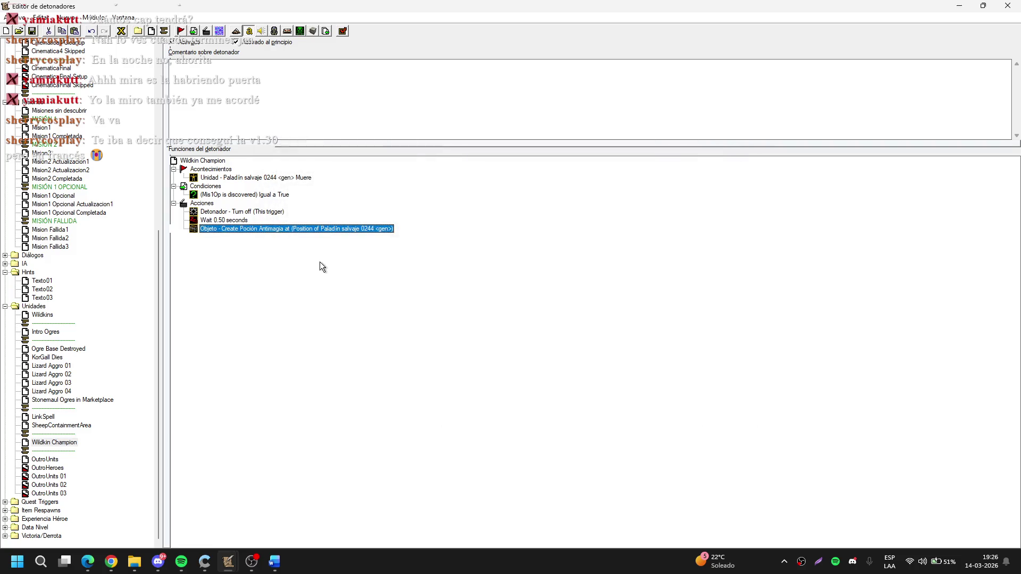
Add a Set Variable action assigning Last Created Item to AntimagicPotion
{"action": "key", "text": "ctrl+r"}
{"action": "key", "text": "Return"}
{"action": "key", "text": "Return"}
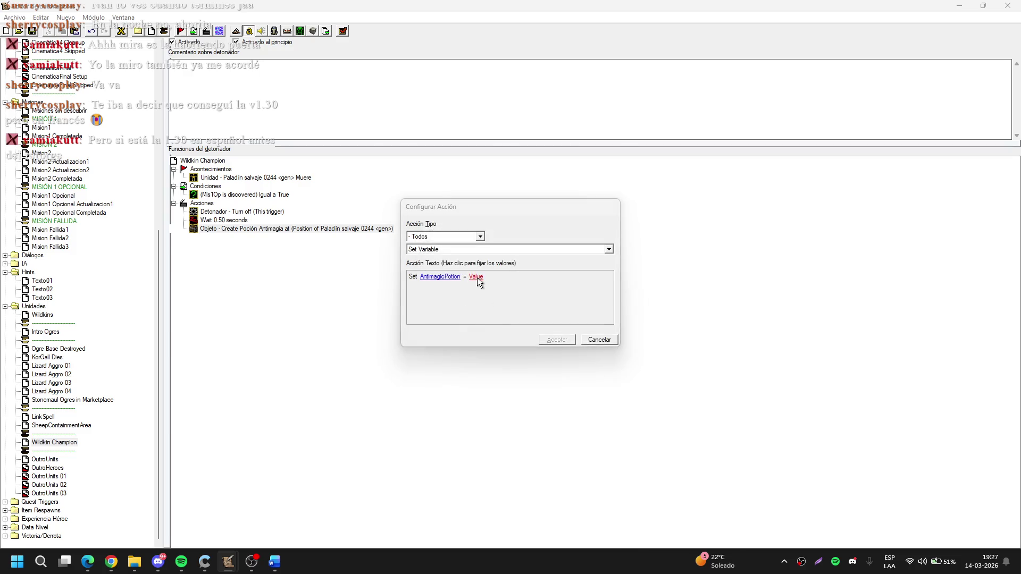
{"action": "left_click", "coordinate": [477, 277]}
{"action": "key", "text": "Return"}
{"action": "key", "text": "Return"}
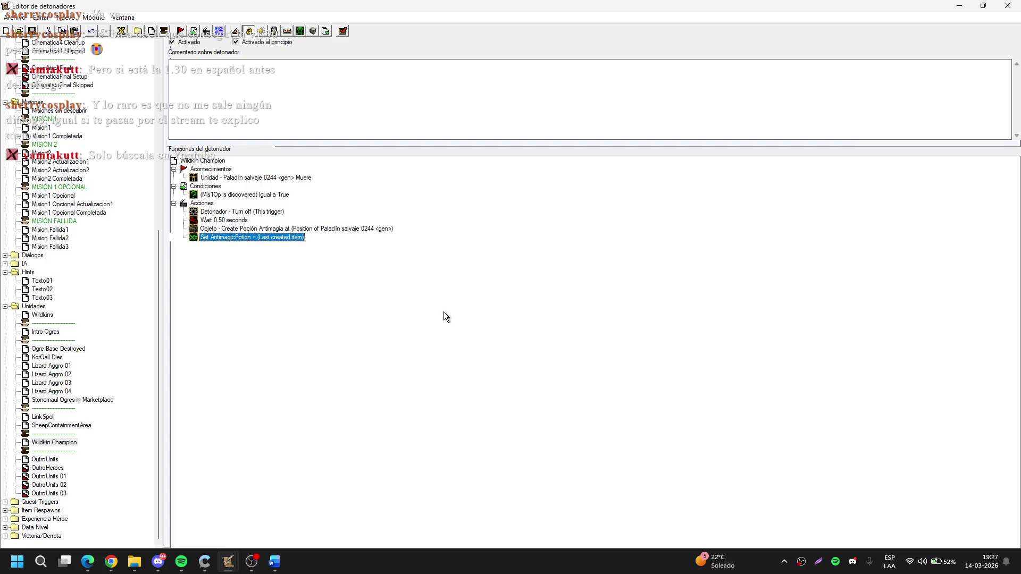
{"action": "left_click", "coordinate": [159, 567]}
Minimize File Explorer and the trigger editor, then show the Windows desktop with Win+D
{"action": "left_click", "coordinate": [141, 564]}
{"action": "left_click", "coordinate": [142, 563]}
{"action": "left_click", "coordinate": [959, 6]}
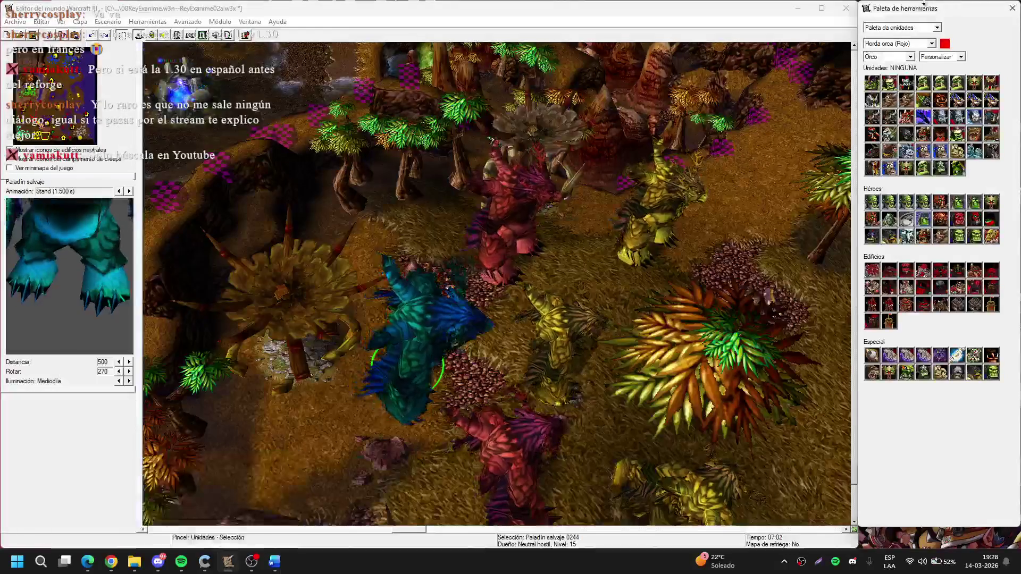
{"action": "key", "text": "super+d"}
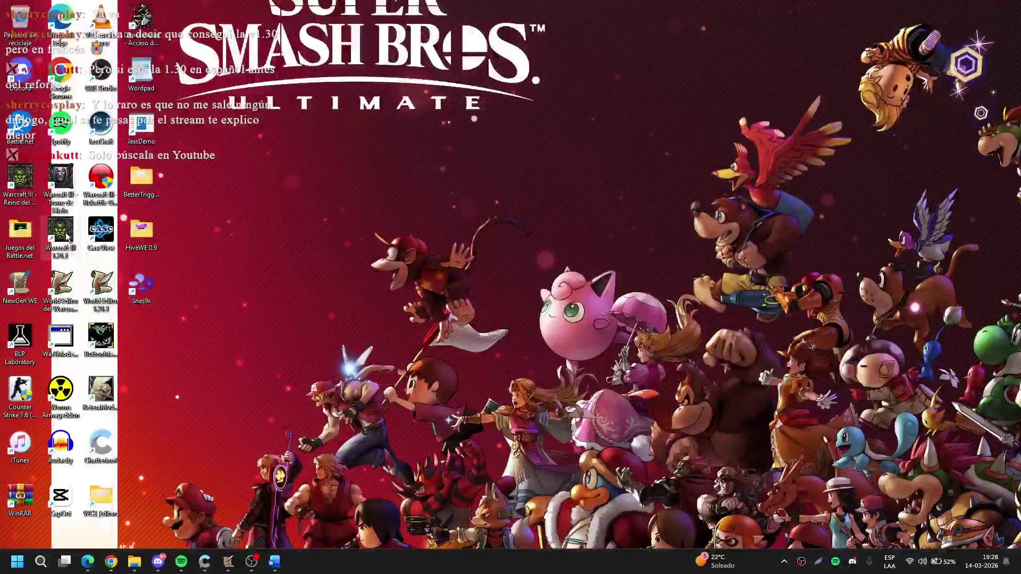
From the Warcraft III 1.31.1 shortcut, go to the x86 folder and select WC3_Clasico_Espanol_Fix.reg
{"action": "right_click", "coordinate": [65, 237]}
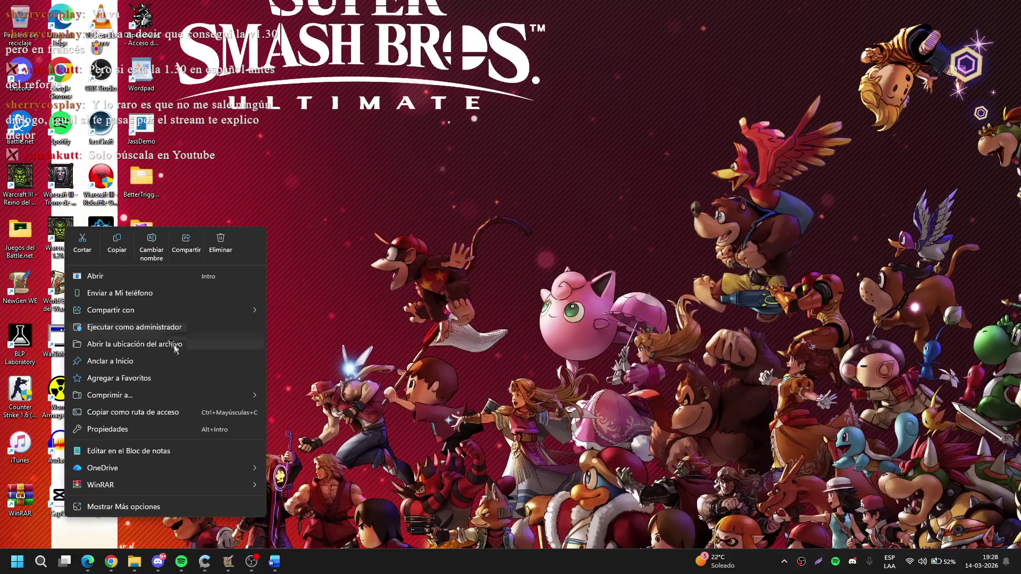
{"action": "left_click", "coordinate": [165, 344]}
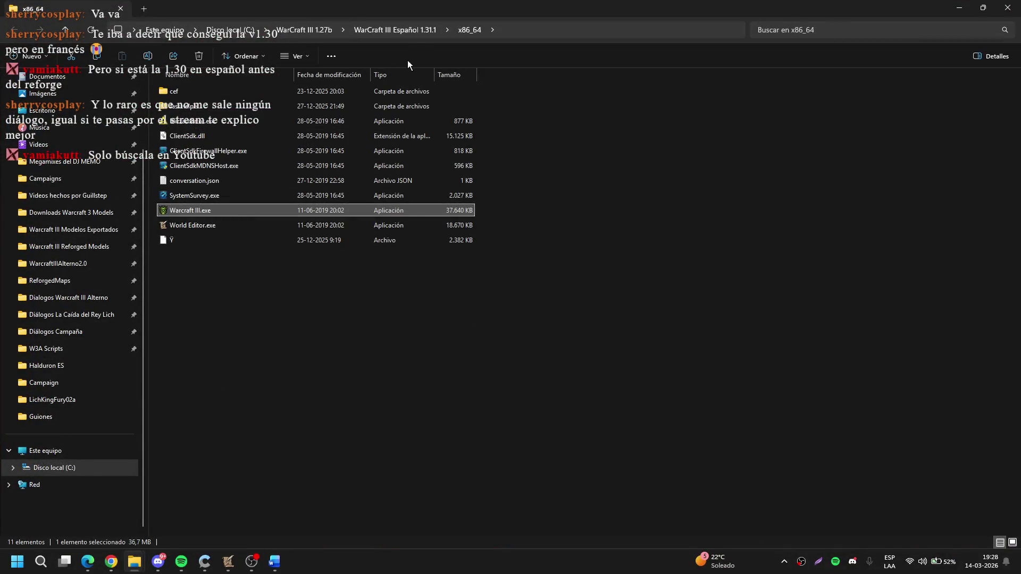
{"action": "left_click", "coordinate": [410, 33]}
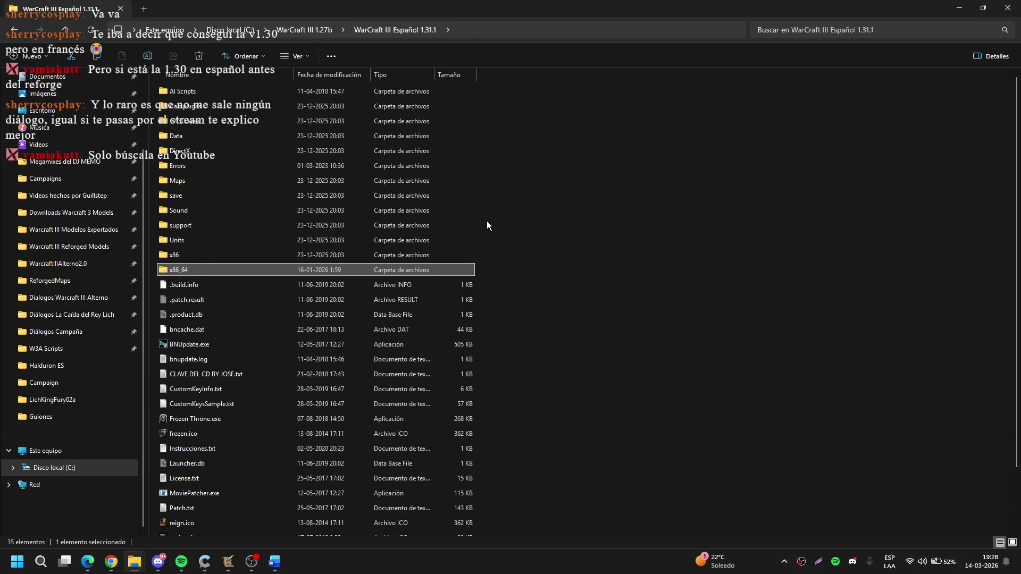
{"action": "scroll", "coordinate": [489, 223], "scroll_direction": "down", "scroll_amount": 2}
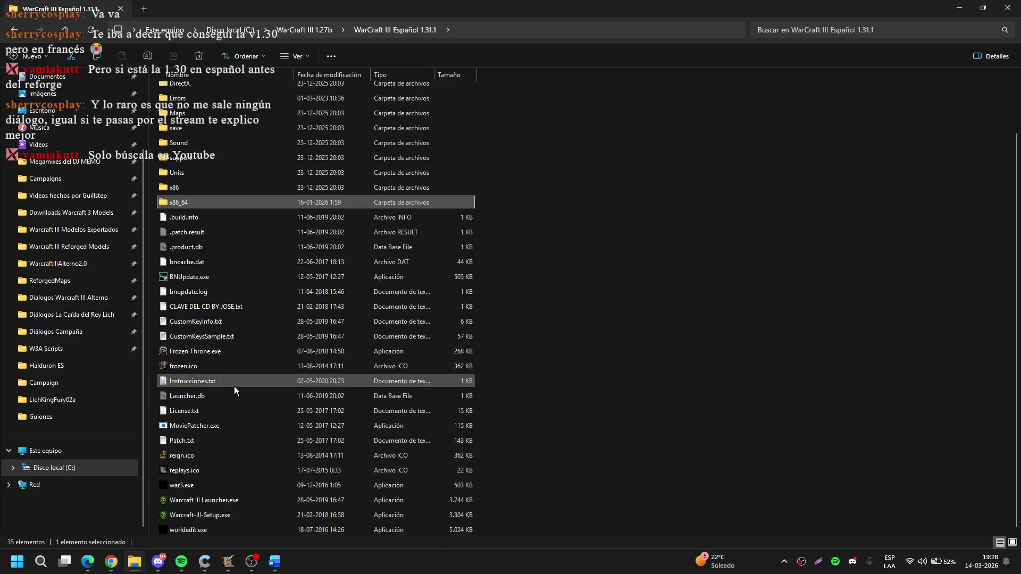
{"action": "scroll", "coordinate": [234, 388], "scroll_direction": "up", "scroll_amount": 2}
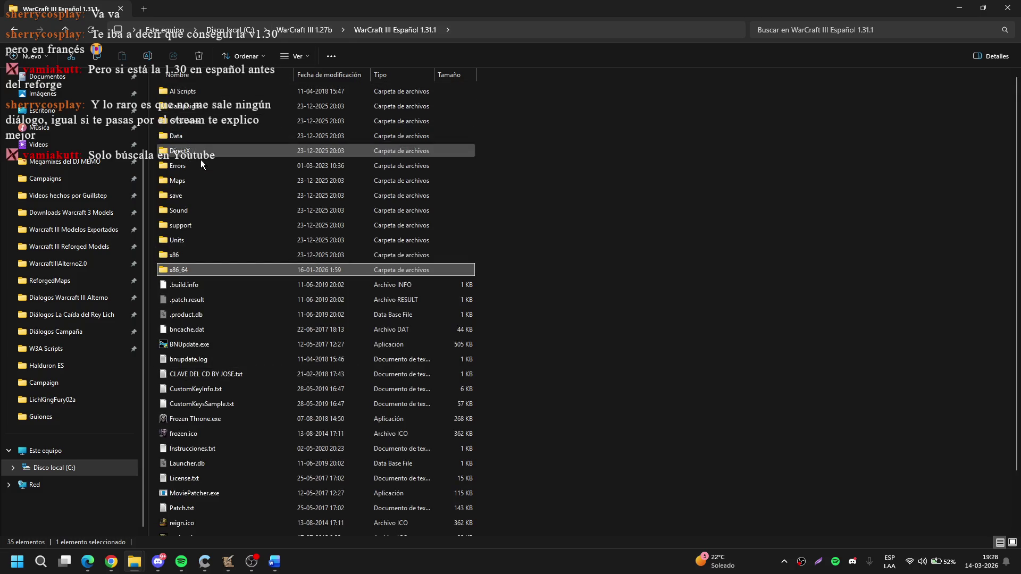
{"action": "double_click", "coordinate": [193, 257]}
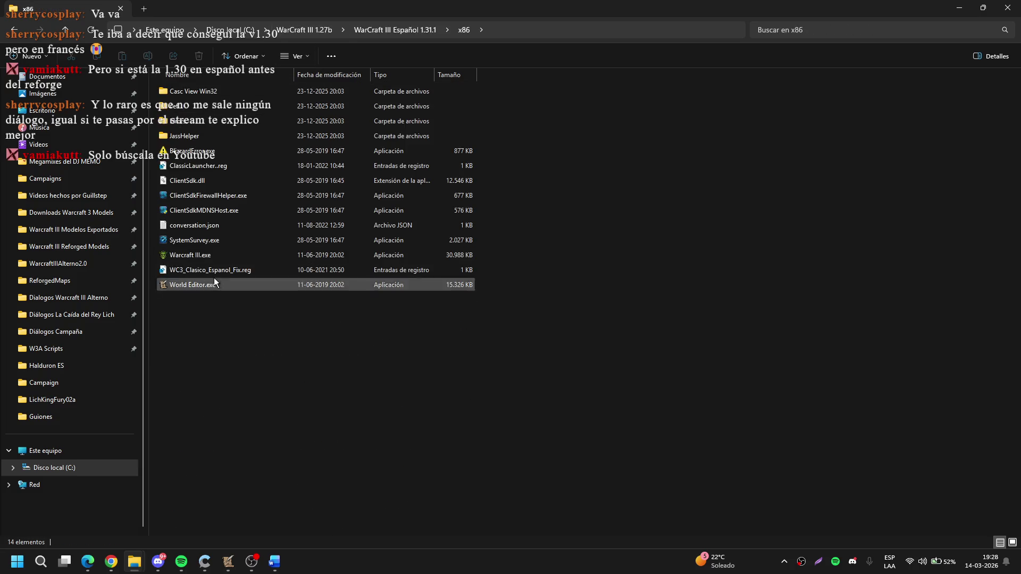
{"action": "left_click", "coordinate": [218, 269]}
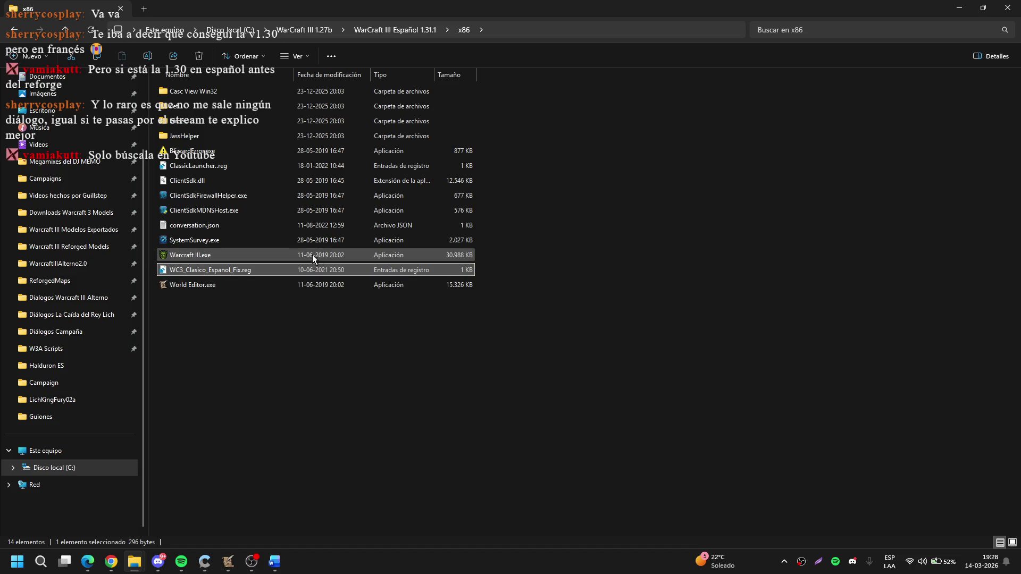
Run WC3_Clasico_Espanol_Fix.reg and approve merging its keys into the registry
{"action": "double_click", "coordinate": [253, 269]}
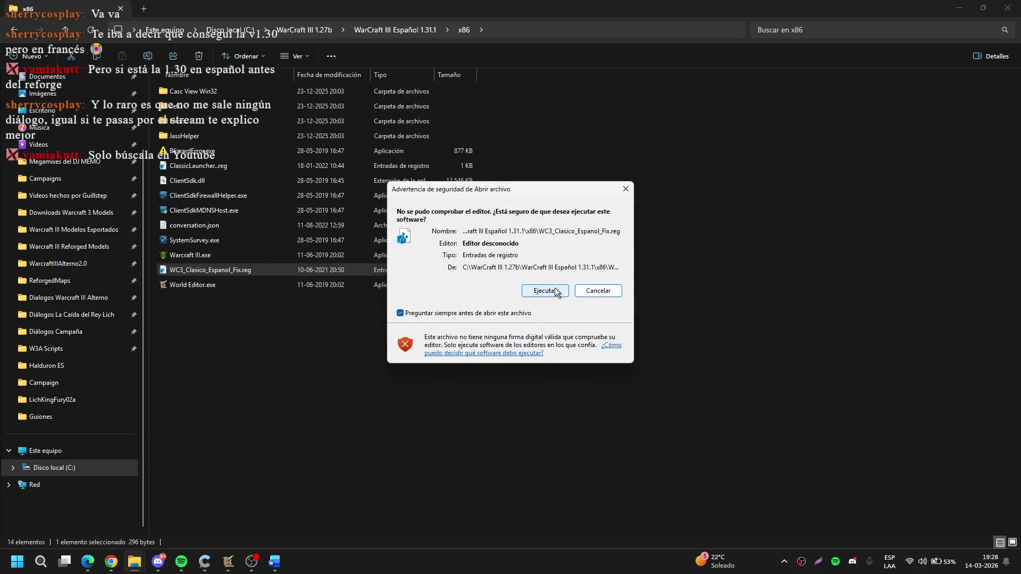
{"action": "left_click", "coordinate": [555, 290]}
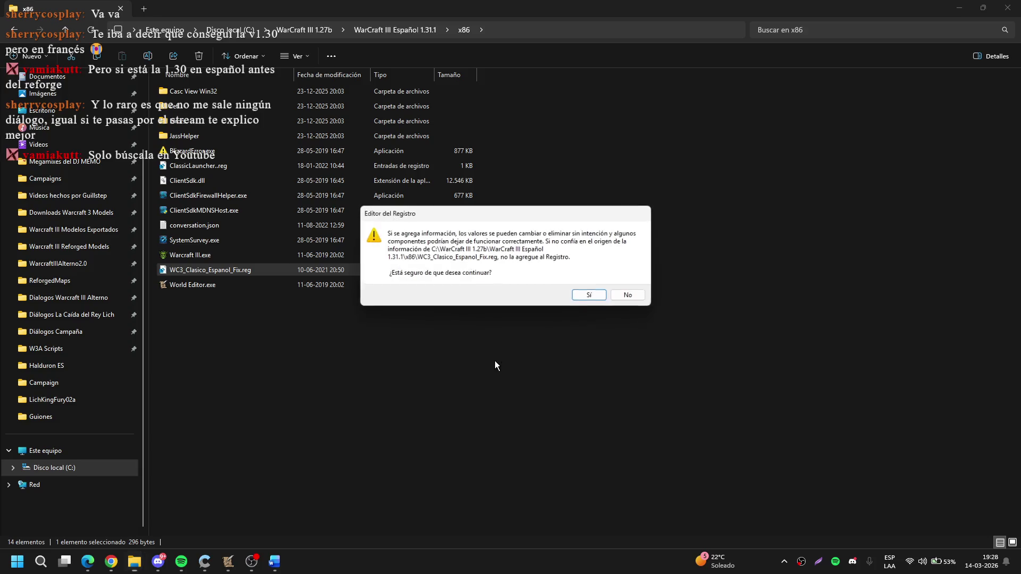
{"action": "left_click", "coordinate": [590, 297]}
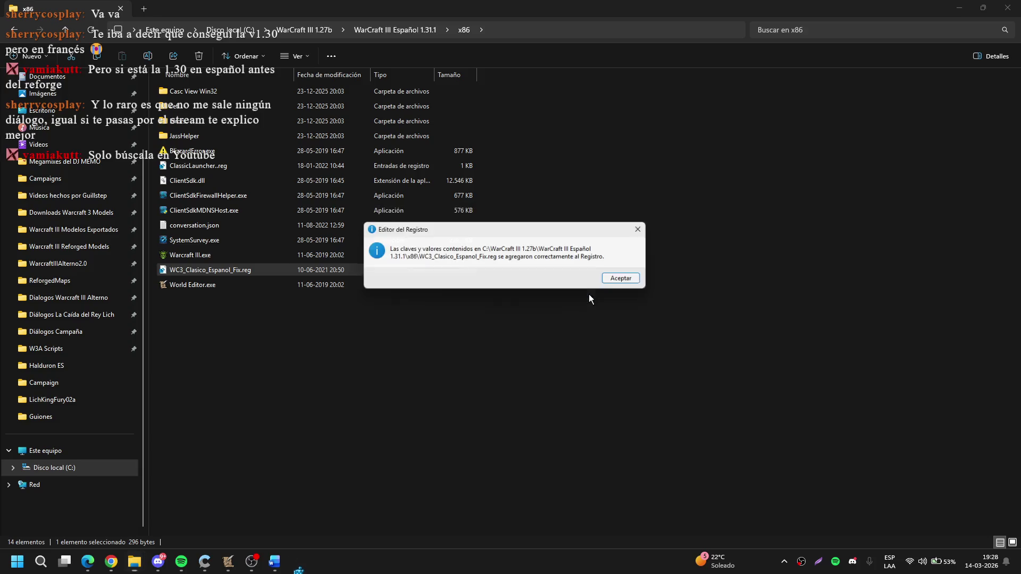
{"action": "left_click", "coordinate": [621, 280]}
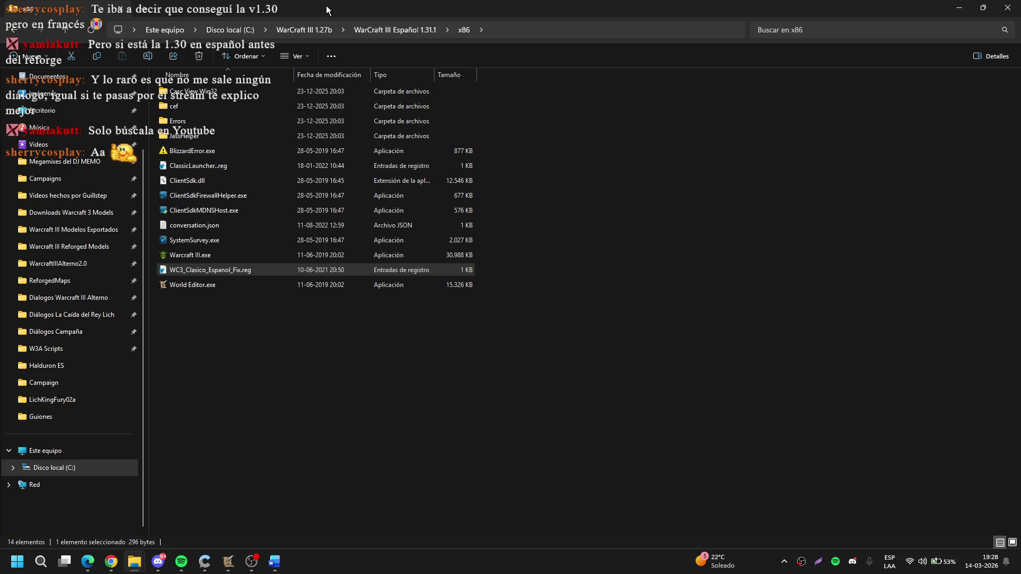
Check the Twitch stream manager in Edge, return to the x86 folder, then show the desktop
{"action": "mouse_move", "coordinate": [87, 562]}
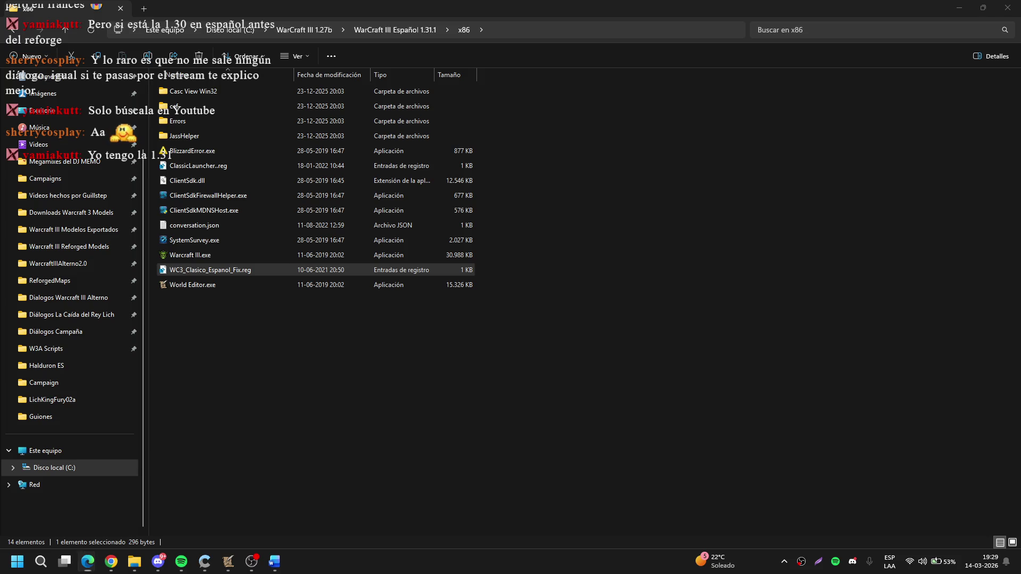
{"action": "left_click_drag", "start_coordinate": [223, 271], "coordinate": [1020, 316]}
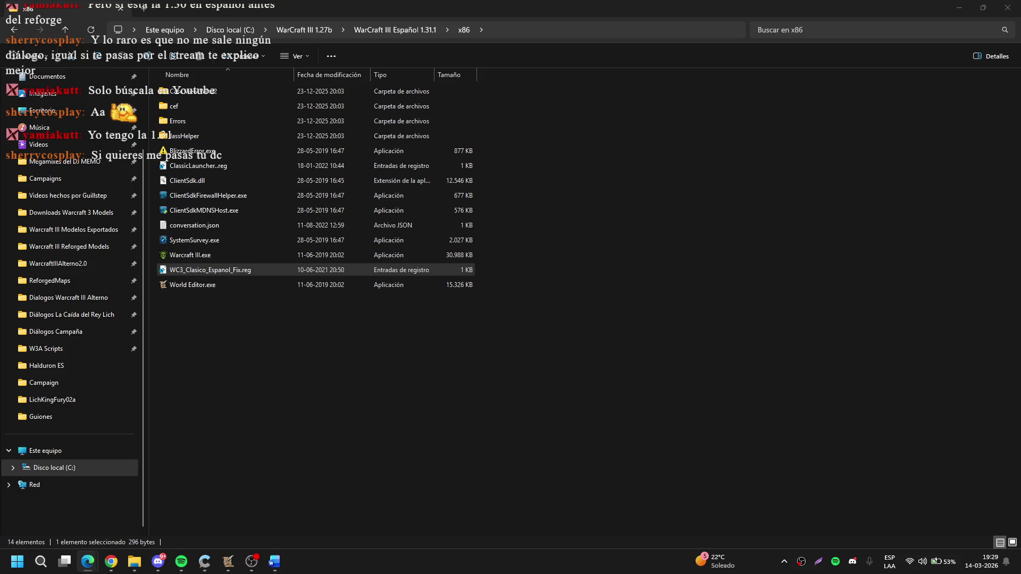
{"action": "left_click", "coordinate": [950, 5]}
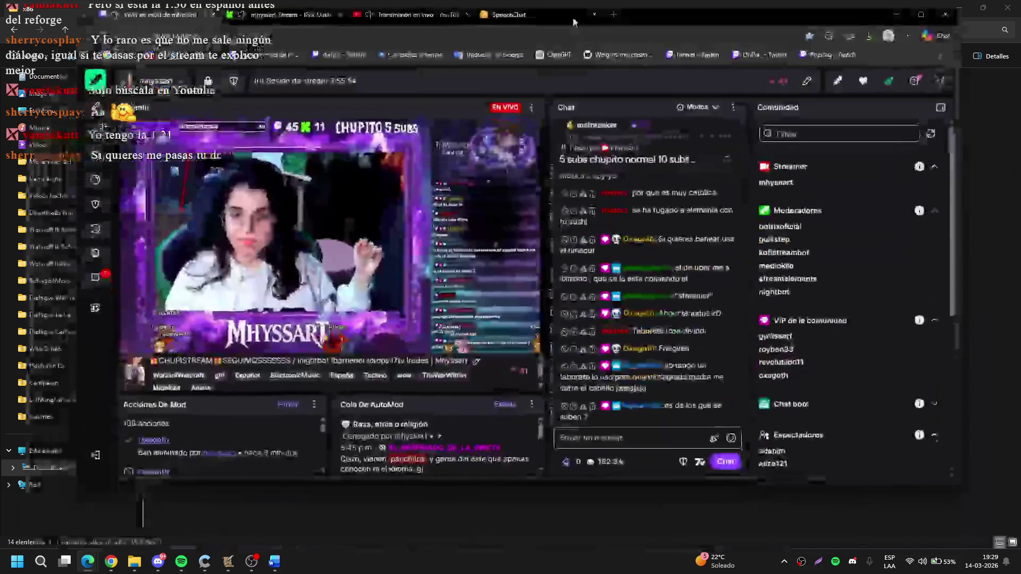
{"action": "key", "text": "alt+Tab"}
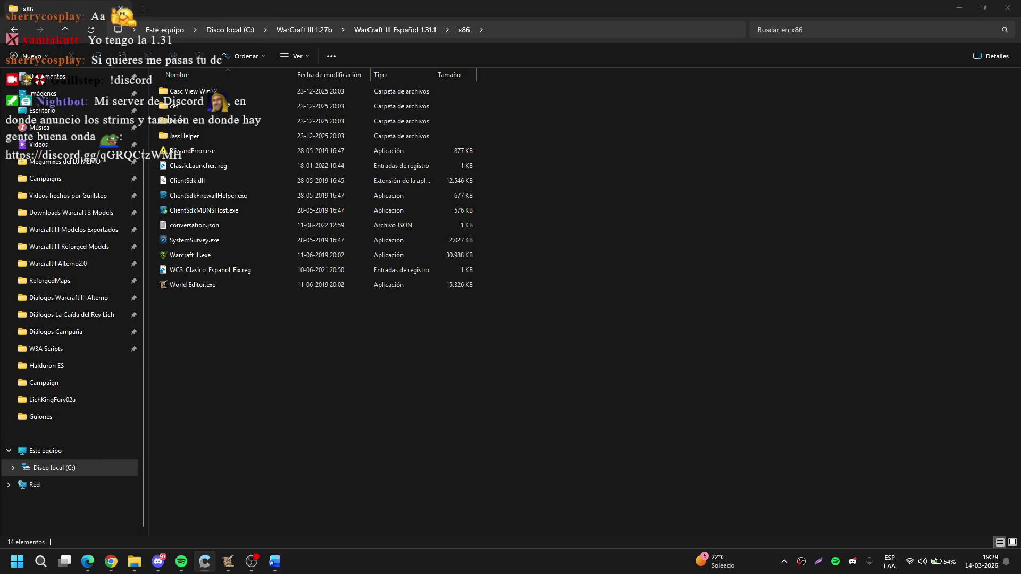
{"action": "key", "text": "super+d"}
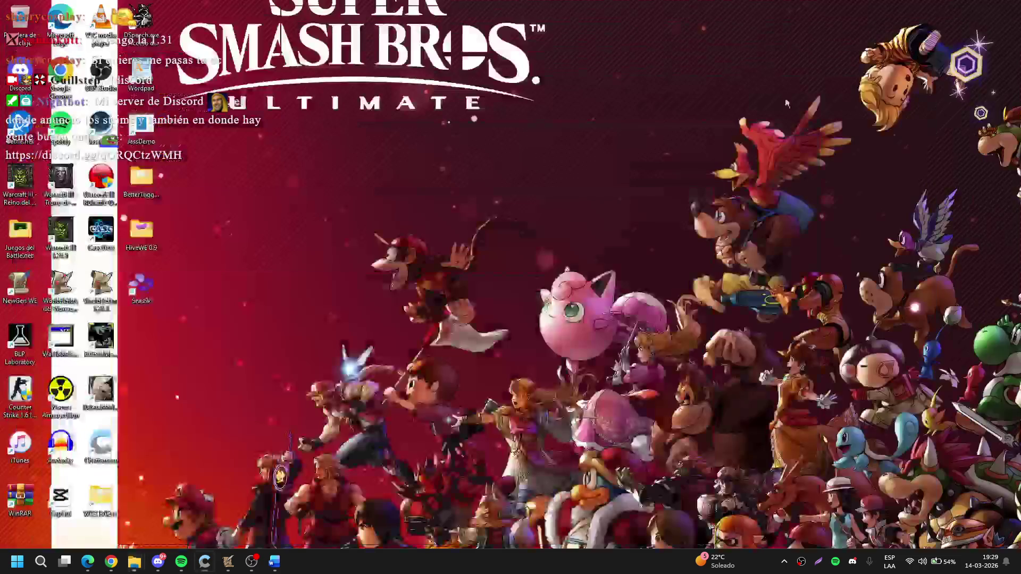
Restore the World Editor map window from the taskbar
{"action": "mouse_move", "coordinate": [228, 561]}
{"action": "left_click", "coordinate": [58, 505]}
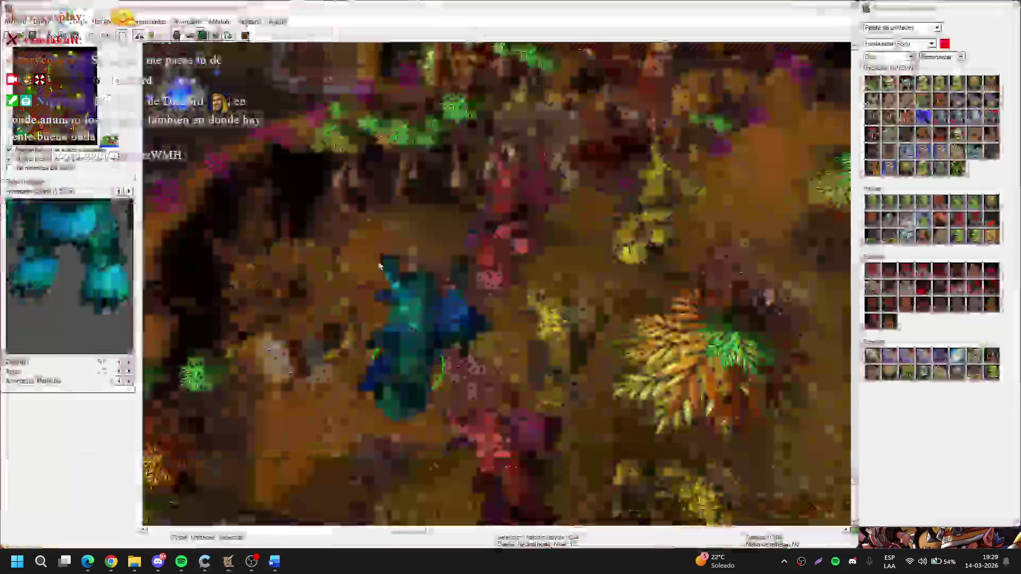
{"action": "scroll", "coordinate": [328, 205], "scroll_direction": "up", "scroll_amount": 10}
{"action": "scroll", "coordinate": [465, 245], "scroll_direction": "up", "scroll_amount": 5}
{"action": "scroll", "coordinate": [397, 228], "scroll_direction": "left", "scroll_amount": 15}
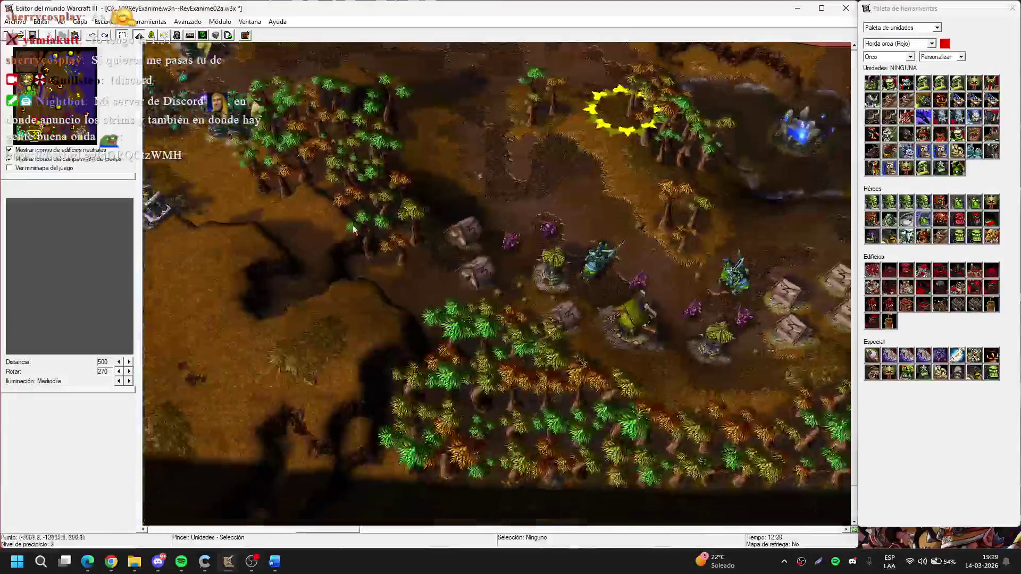
{"action": "scroll", "coordinate": [598, 294], "scroll_direction": "down", "scroll_amount": 15}
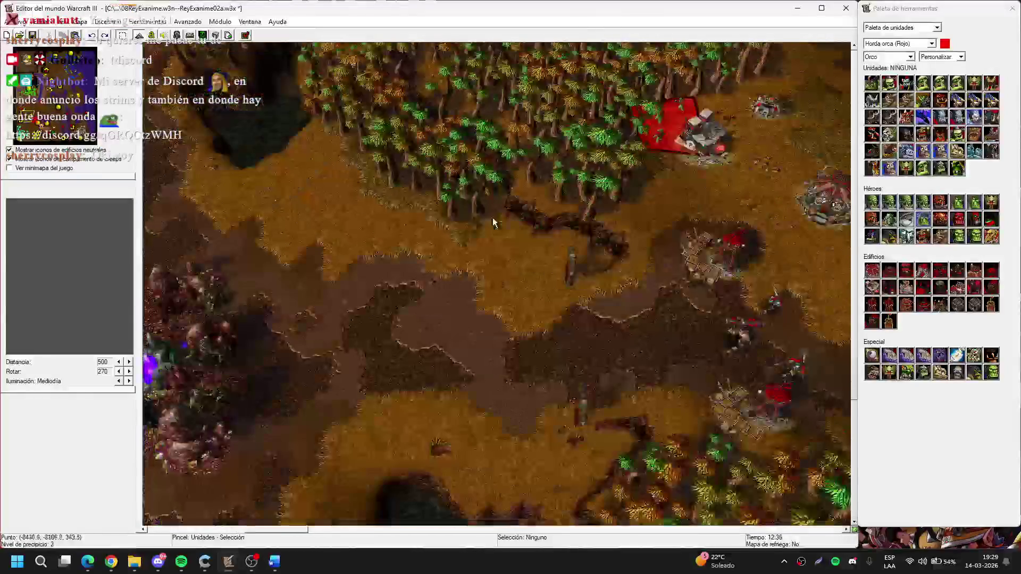
{"action": "scroll", "coordinate": [458, 171], "scroll_direction": "up", "scroll_amount": 15}
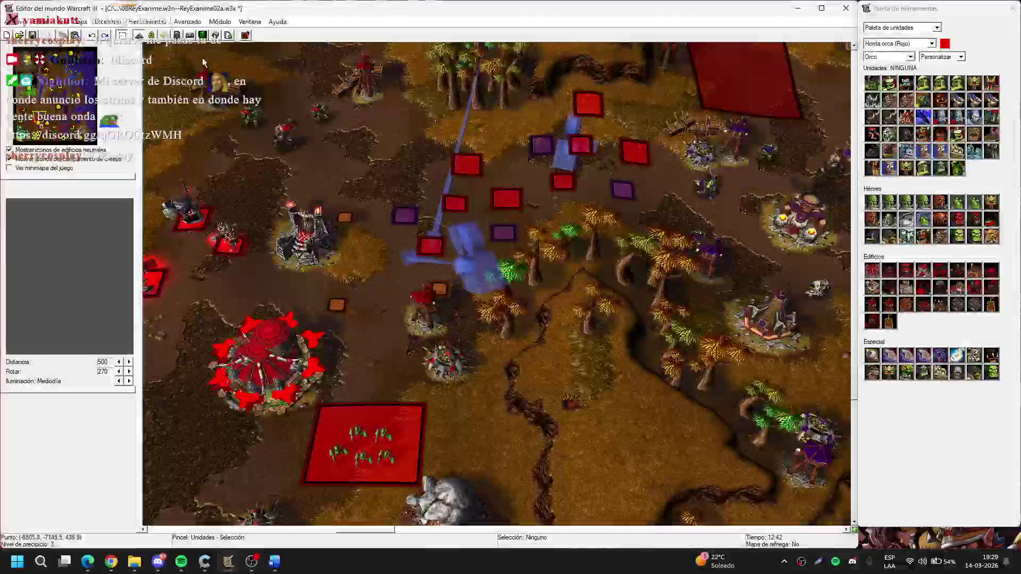
Open the trigger editor and display the Mision Fallida3 trigger
{"action": "left_click", "coordinate": [152, 35]}
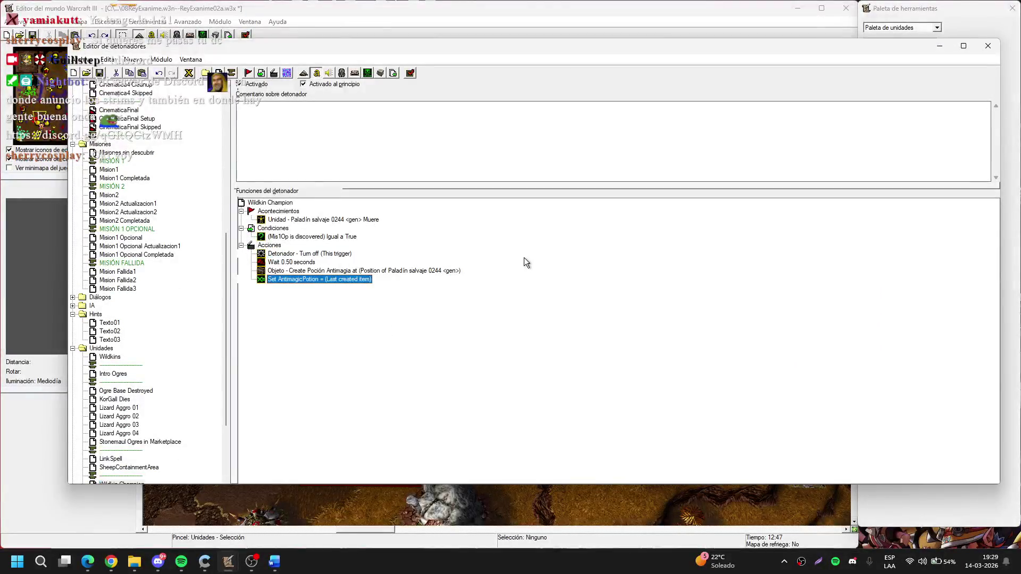
{"action": "scroll", "coordinate": [198, 371], "scroll_direction": "down", "scroll_amount": 4}
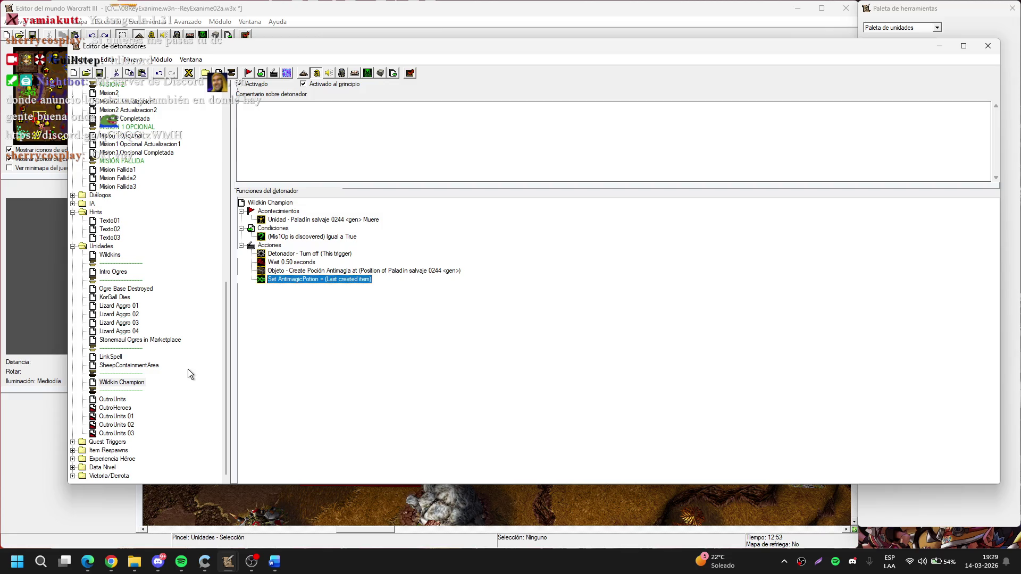
{"action": "left_click", "coordinate": [137, 187]}
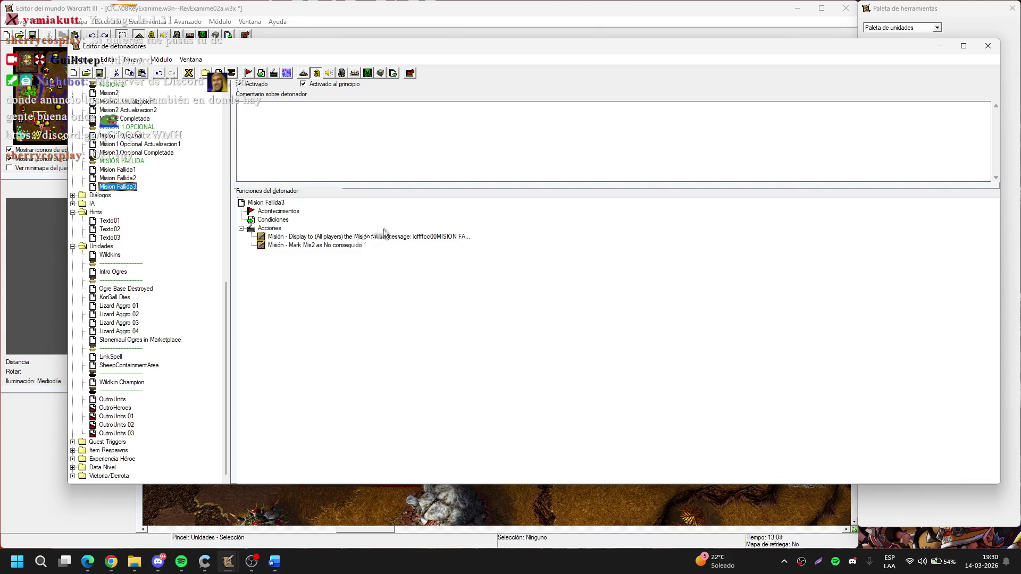
Duplicate the Mision Fallida3 trigger and name the copy Mision Fallida4
{"action": "double_click", "coordinate": [406, 238]}
{"action": "left_click", "coordinate": [602, 270]}
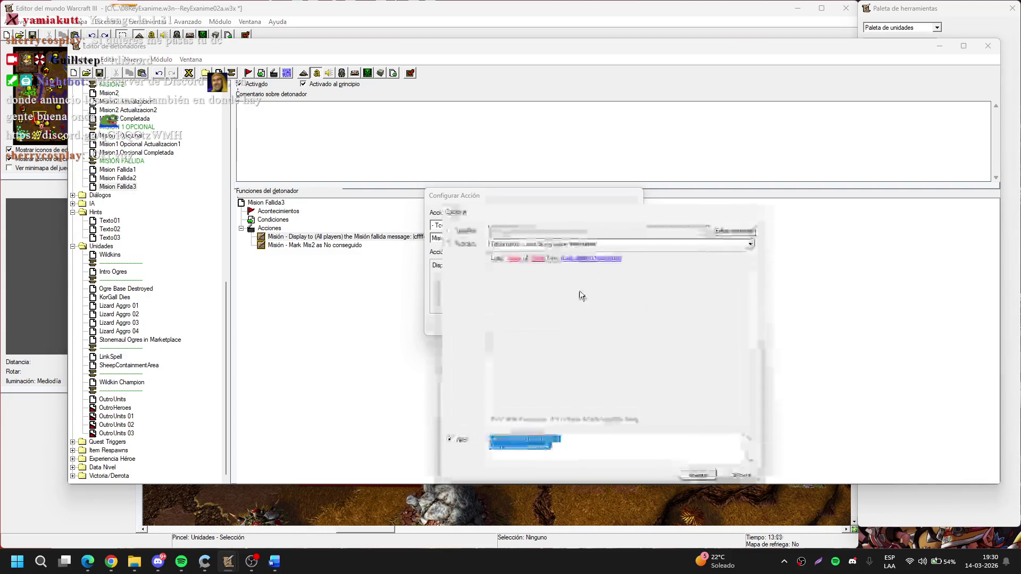
{"action": "key", "text": "Return"}
{"action": "key", "text": "ctrl+c"}
{"action": "key", "text": "ctrl+v"}
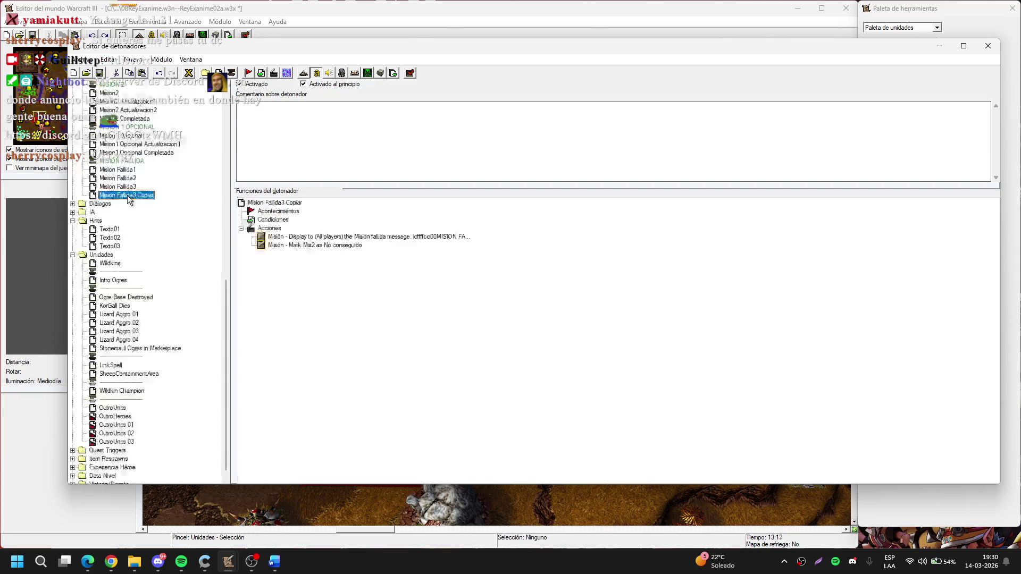
{"action": "key", "text": "End"}
{"action": "key", "text": "BackSpace"}
{"action": "key", "text": "BackSpace"}
{"action": "key", "text": "BackSpace"}
{"action": "type", "text": "4"}
{"action": "key", "text": "Return"}
Move Mision Fallida4 so it sits directly below Mision Fallida3
{"action": "double_click", "coordinate": [434, 236]}
{"action": "key", "text": "Escape"}
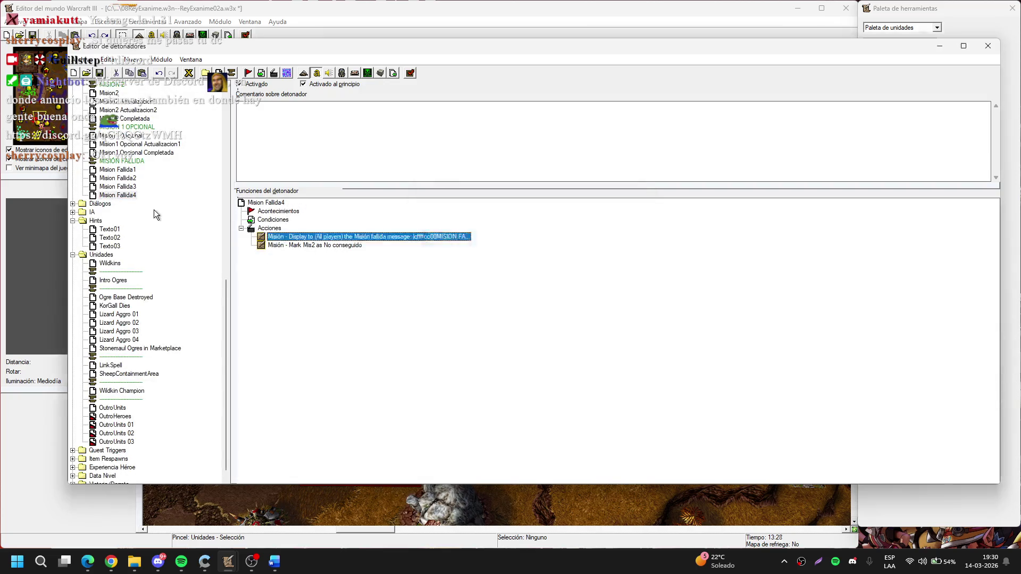
{"action": "left_click", "coordinate": [123, 197]}
{"action": "left_click_drag", "start_coordinate": [123, 197], "coordinate": [133, 162]}
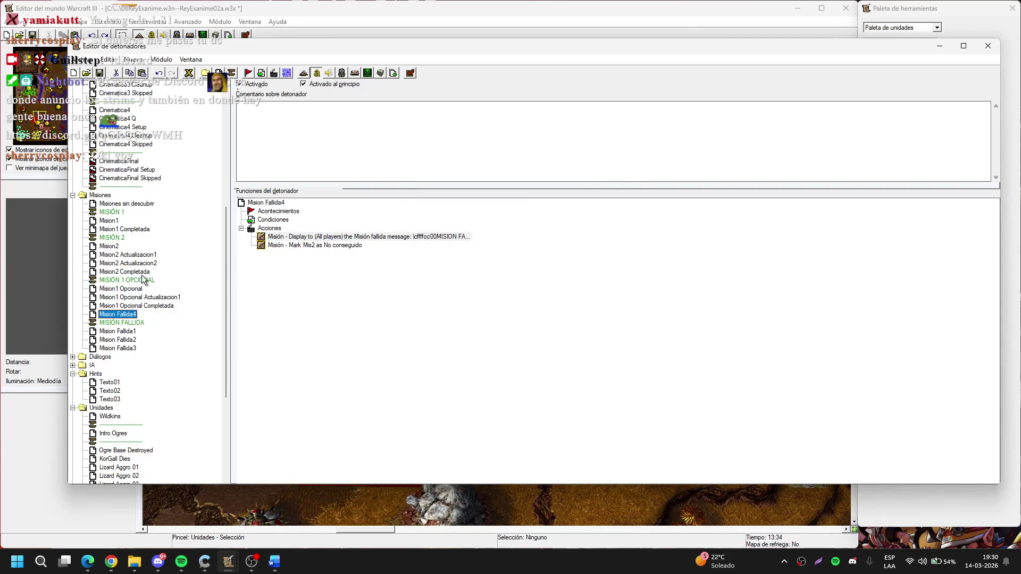
{"action": "left_click_drag", "start_coordinate": [129, 316], "coordinate": [131, 355]}
Rename Mision Fallida4 to Mision1 Opcional Fallida
{"action": "left_click", "coordinate": [118, 349]}
{"action": "double_click", "coordinate": [126, 348]}
{"action": "key", "text": "BackSpace"}
{"action": "key", "text": "BackSpace"}
{"action": "type", "text": "1 Opcional Fallida"}
{"action": "key", "text": "Return"}
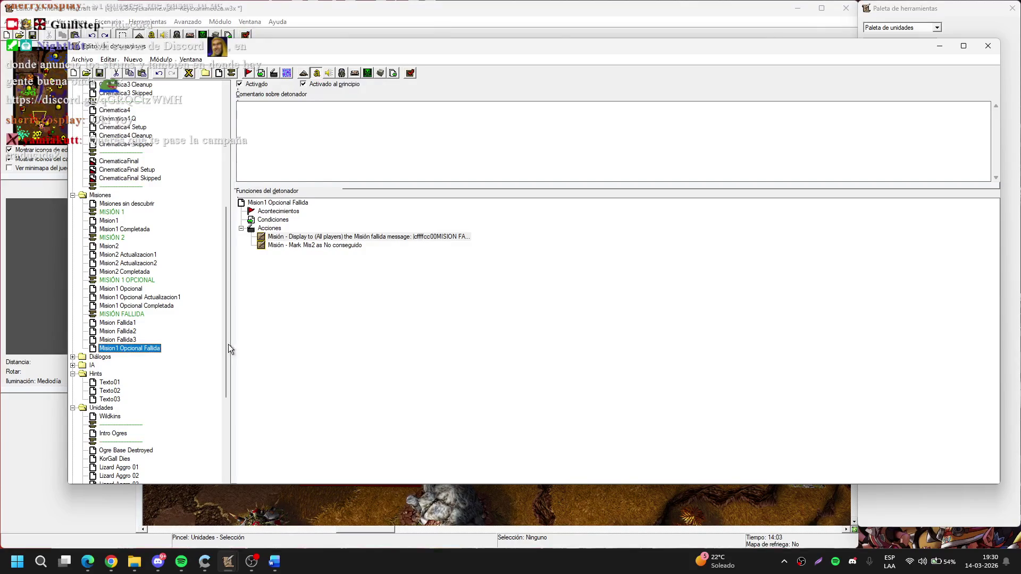
{"action": "left_click", "coordinate": [383, 236]}
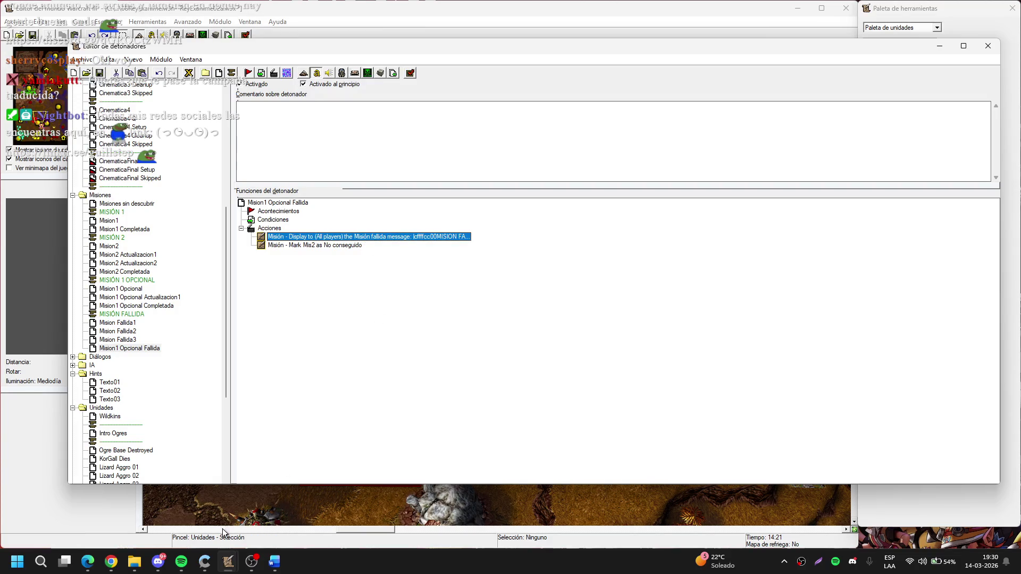
{"action": "left_click", "coordinate": [160, 561]}
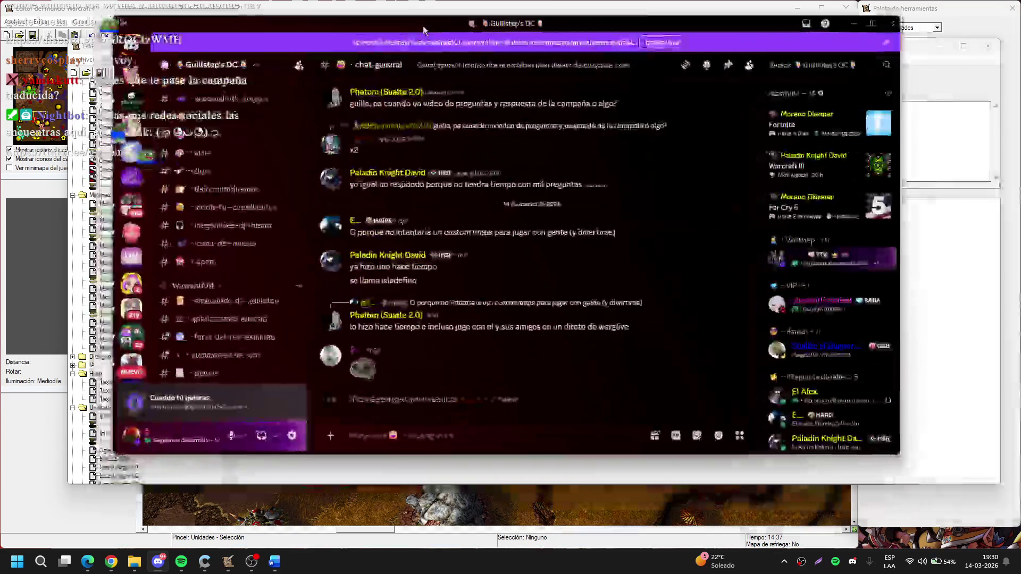
{"action": "scroll", "coordinate": [229, 281], "scroll_direction": "down", "scroll_amount": 4}
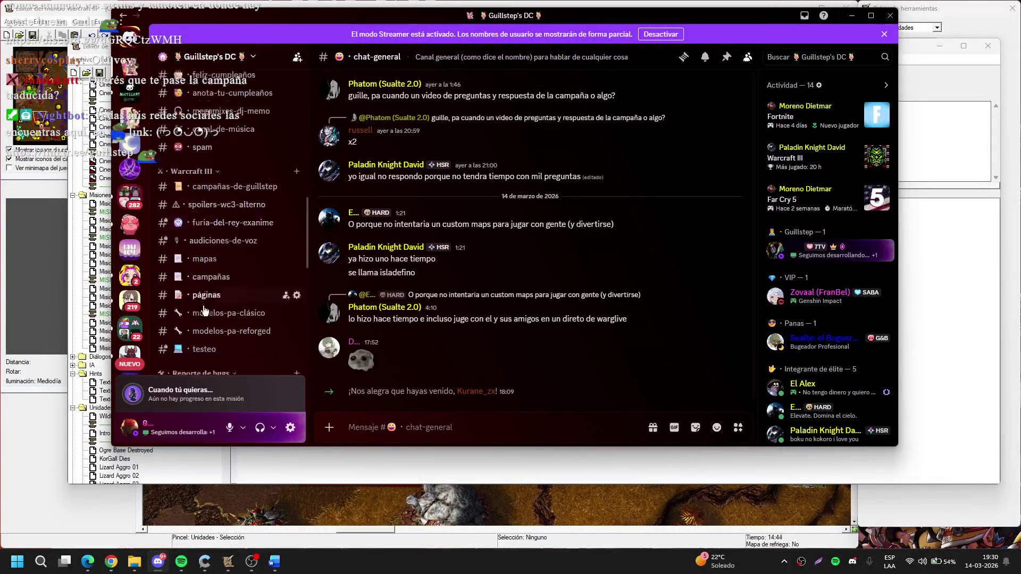
{"action": "left_click", "coordinate": [225, 278]}
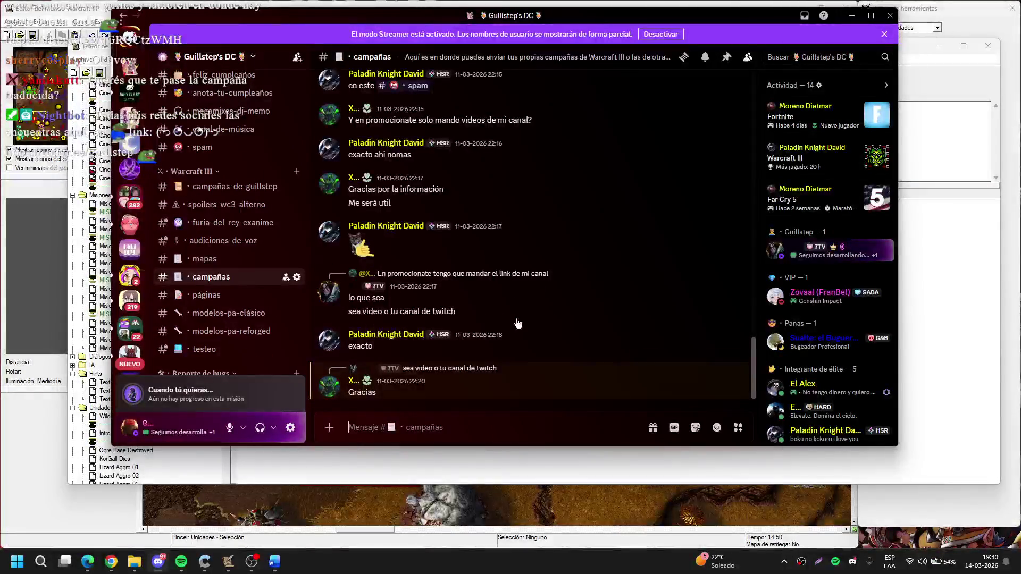
{"action": "left_click_drag", "start_coordinate": [588, 17], "coordinate": [894, 60]}
{"action": "key", "text": "alt+F4"}
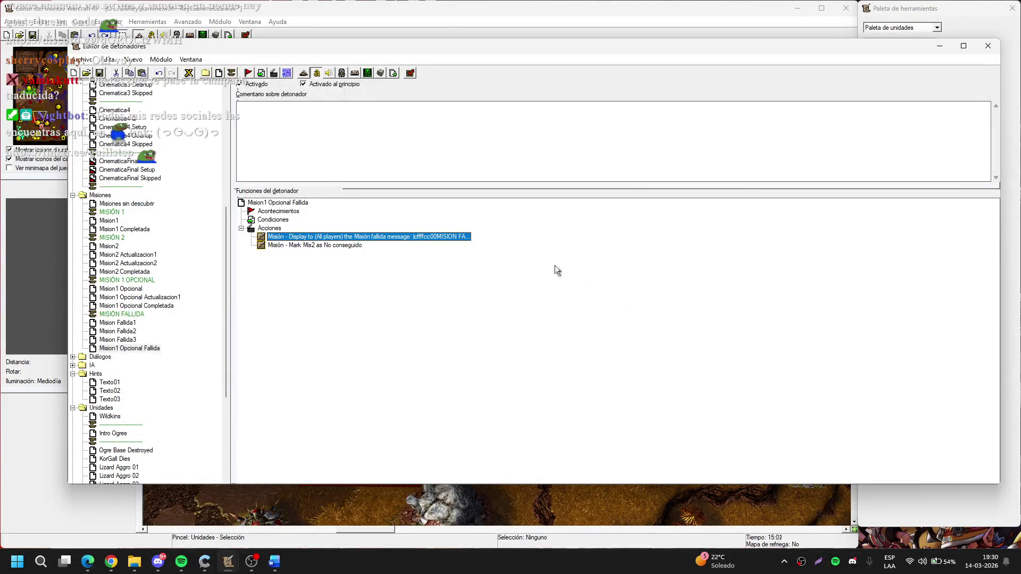
{"action": "double_click", "coordinate": [333, 244]}
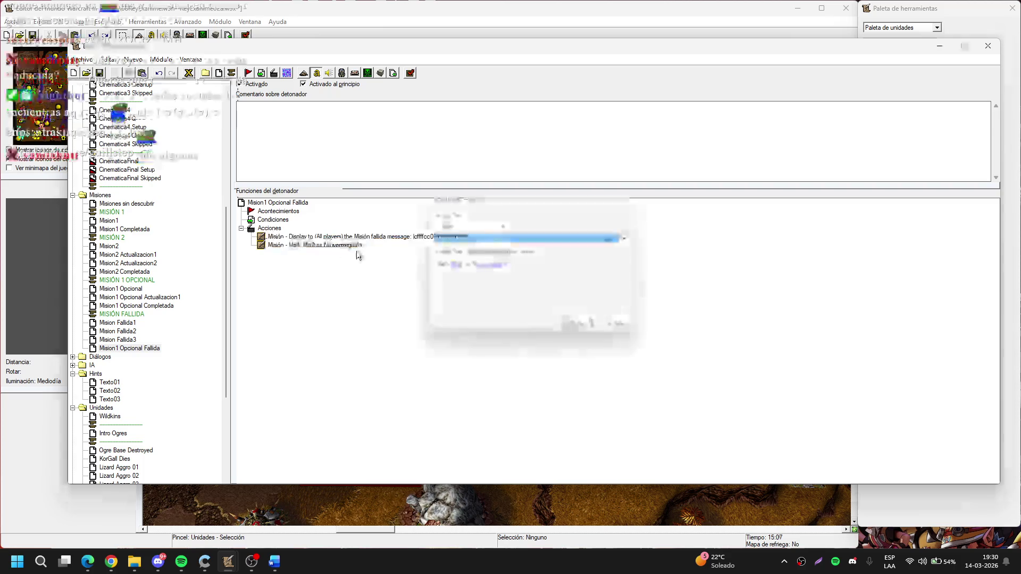
Change the failure action's quest from Mis2 to Mis1Op, keeping it marked No conseguido
{"action": "left_click", "coordinate": [468, 270]}
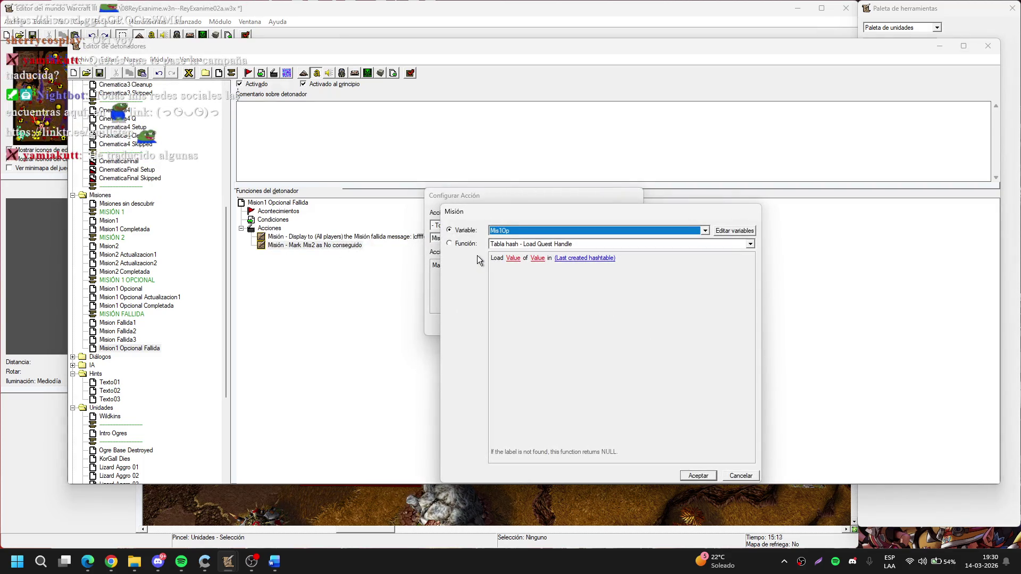
{"action": "key", "text": "Up"}
{"action": "key", "text": "Return"}
{"action": "key", "text": "Return"}
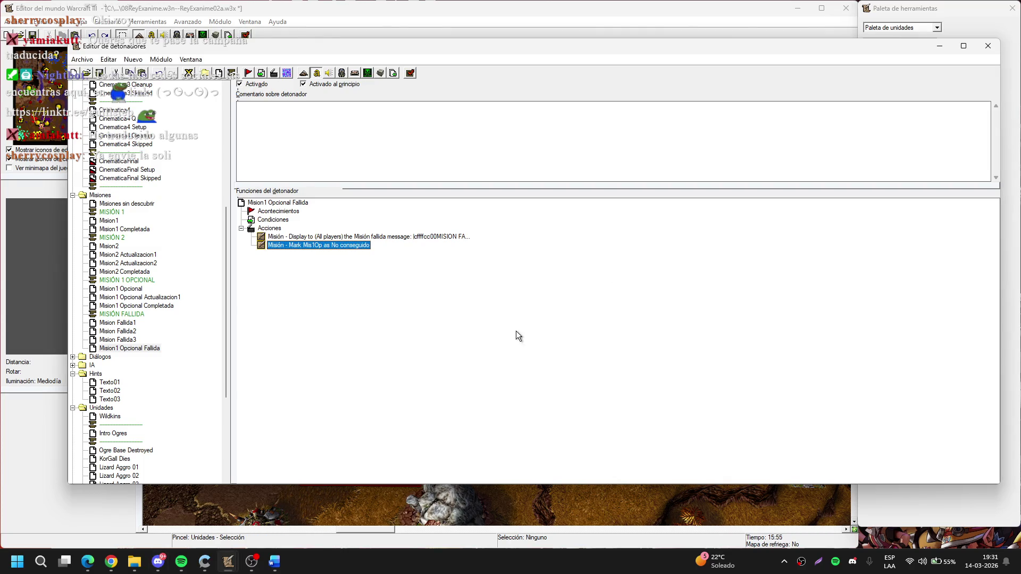
{"action": "mouse_move", "coordinate": [134, 562]}
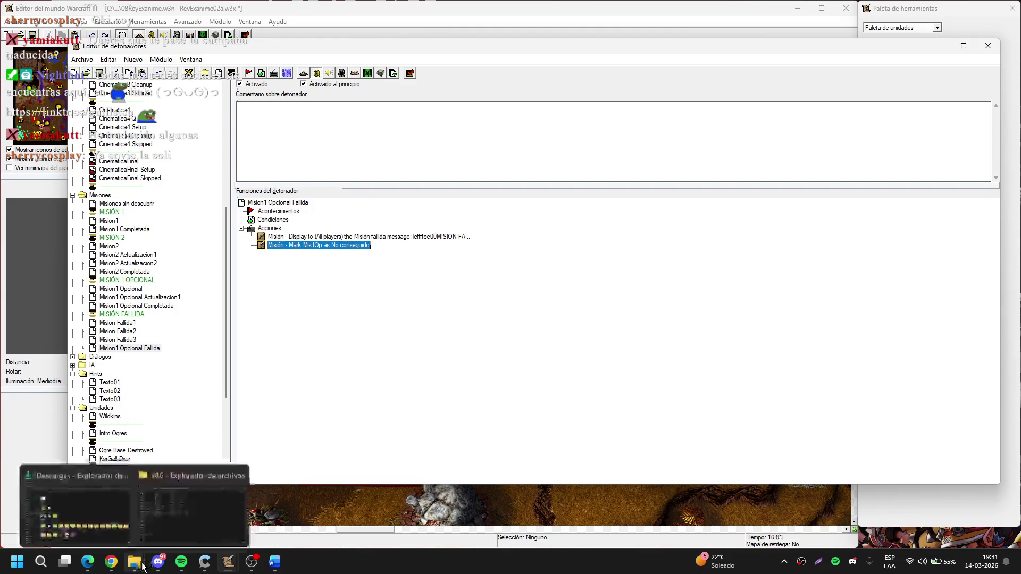
{"action": "mouse_move", "coordinate": [129, 508]}
{"action": "left_click", "coordinate": [170, 505]}
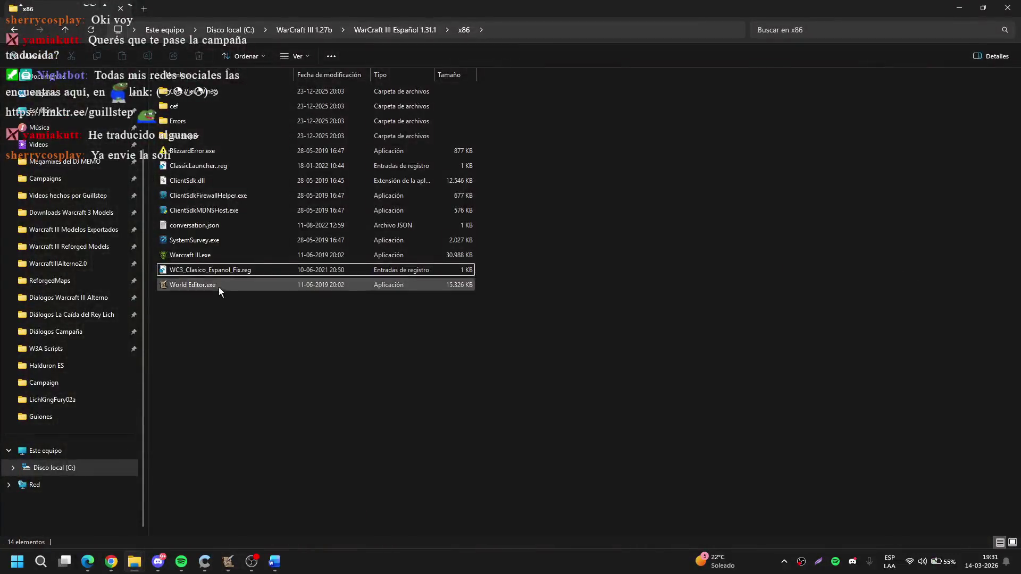
{"action": "left_click", "coordinate": [158, 562]}
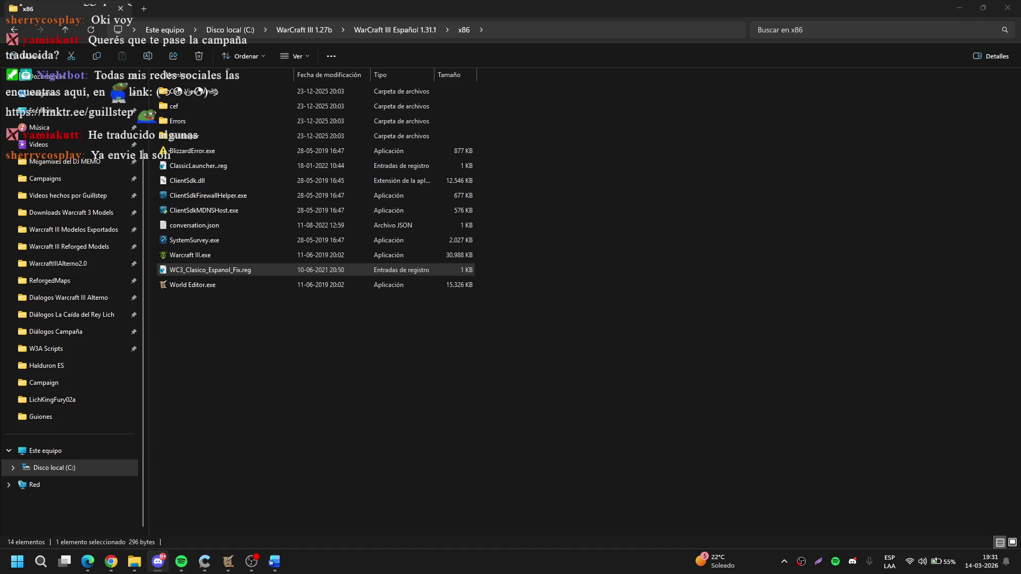
{"action": "left_click_drag", "start_coordinate": [210, 270], "coordinate": [1020, 250]}
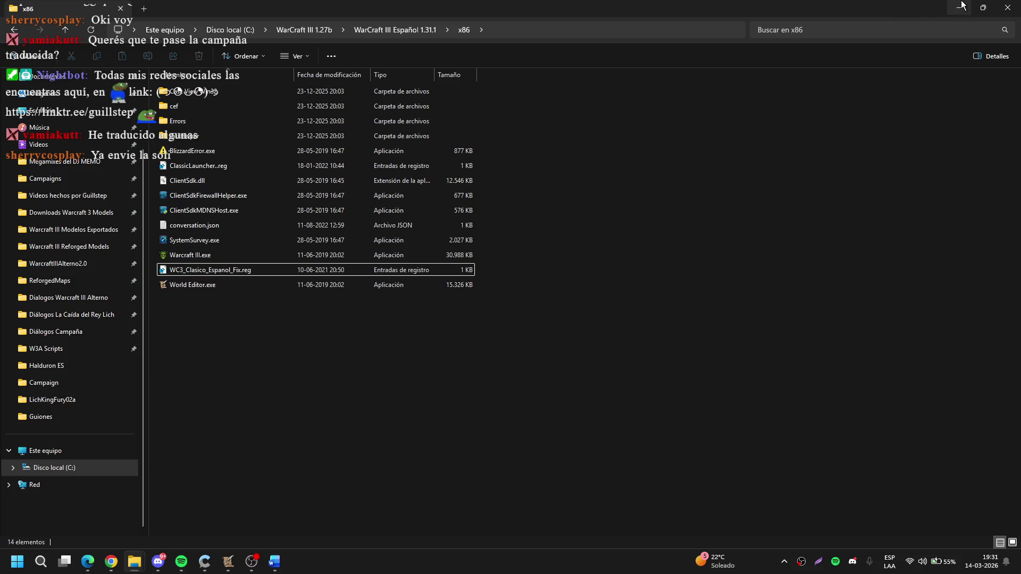
{"action": "key", "text": "alt+Tab"}
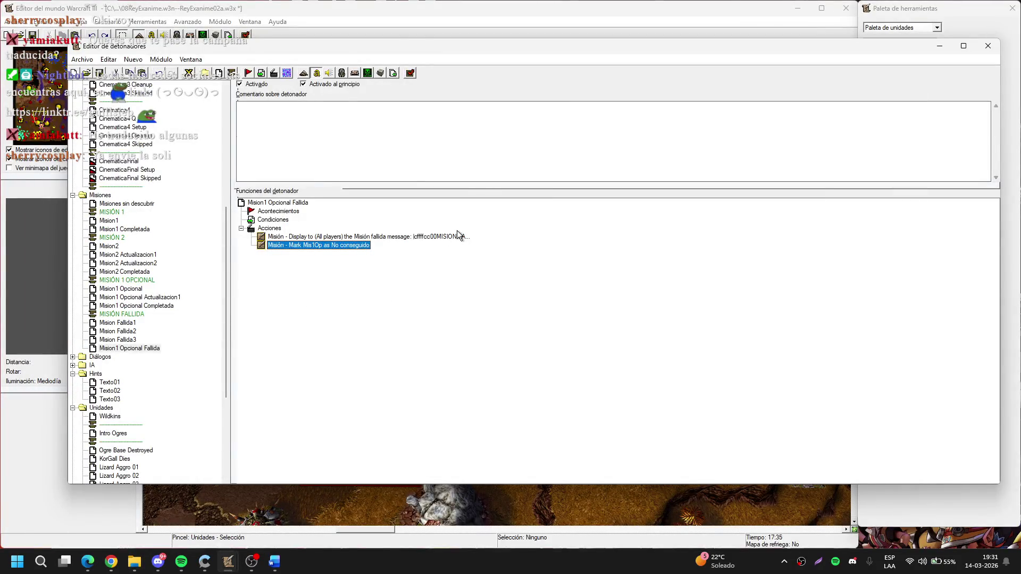
Retitle the message 'MISION OPCIONAL FALLIDA' and replace its second line with 'Poción Amarilla'
{"action": "left_click", "coordinate": [462, 234]}
{"action": "double_click", "coordinate": [452, 237]}
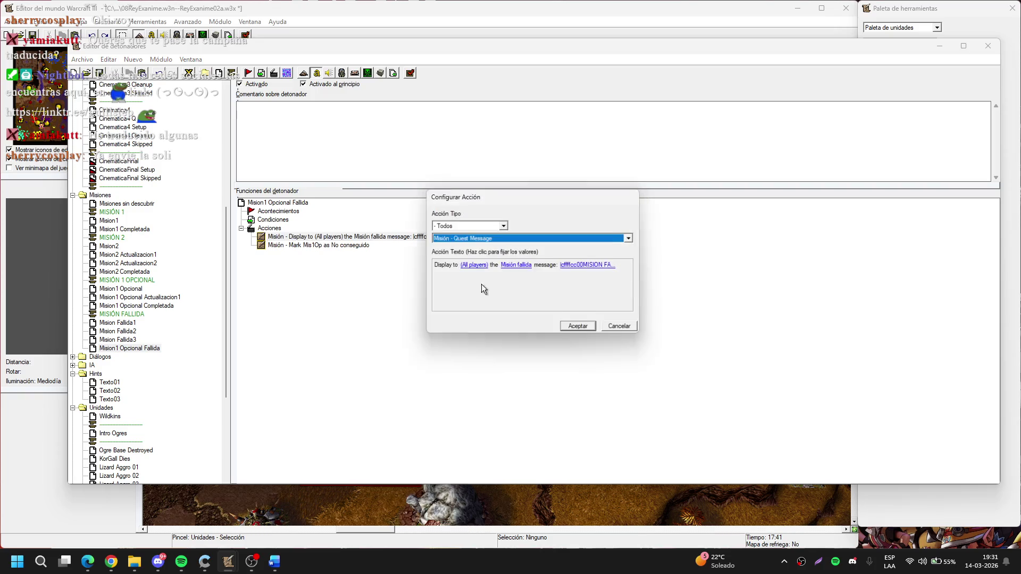
{"action": "left_click", "coordinate": [577, 270]}
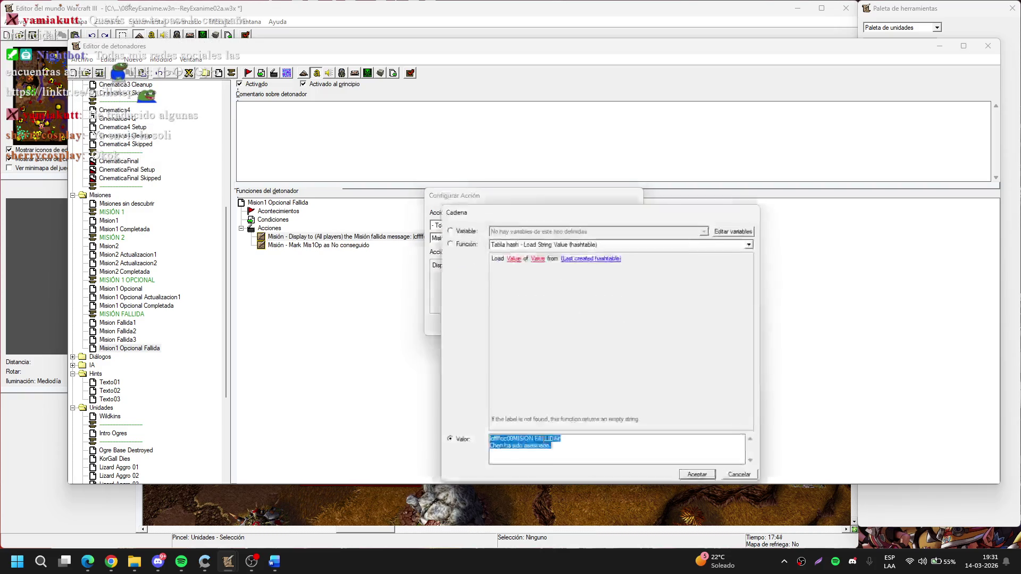
{"action": "left_click", "coordinate": [534, 440]}
{"action": "type", "text": "OPCIONAL"}
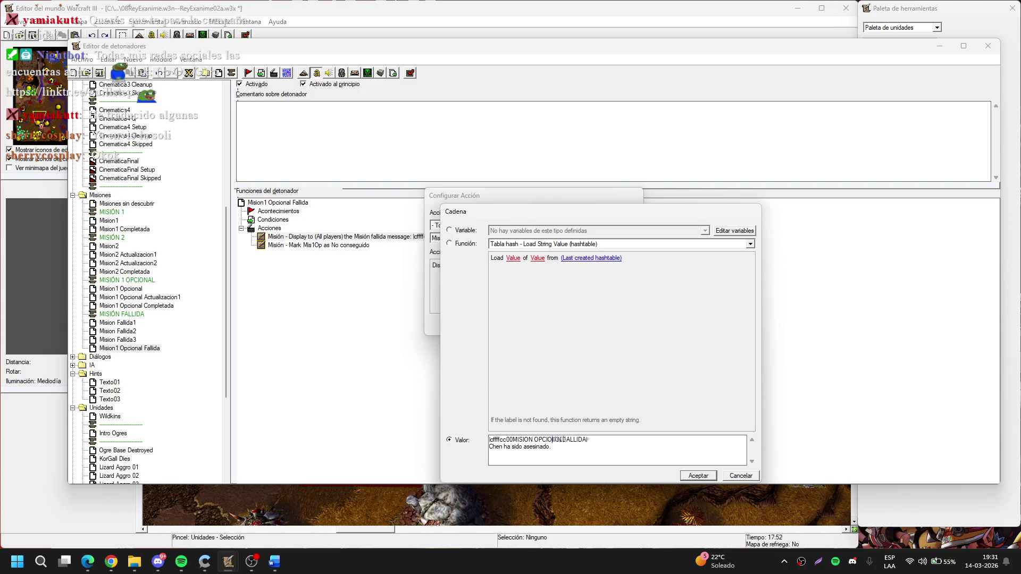
{"action": "left_click_drag", "start_coordinate": [552, 446], "coordinate": [486, 457]}
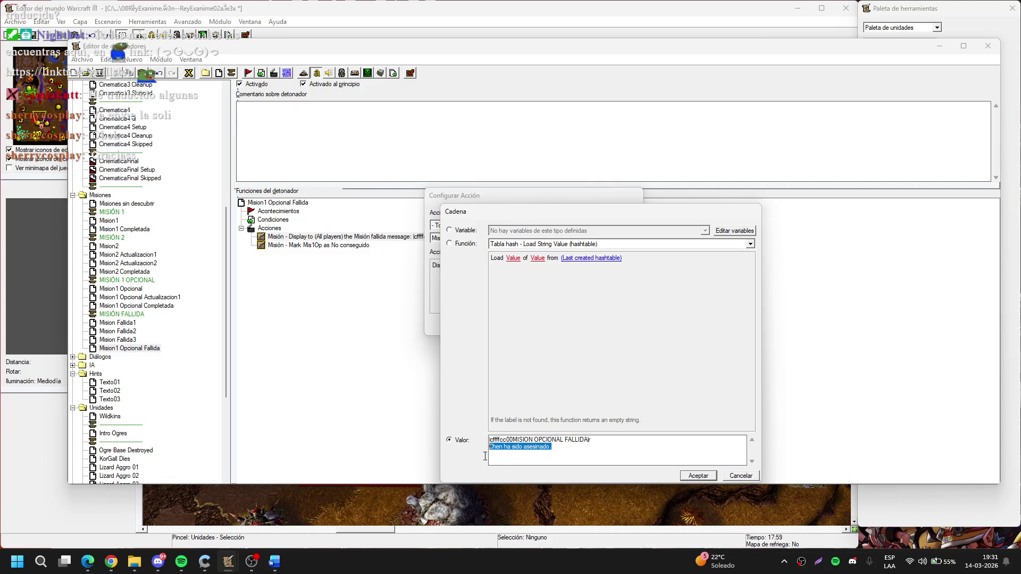
{"action": "type", "text": "Poción A"}
{"action": "type", "text": "marilla"}
{"action": "key", "text": "Return"}
{"action": "key", "text": "Return"}
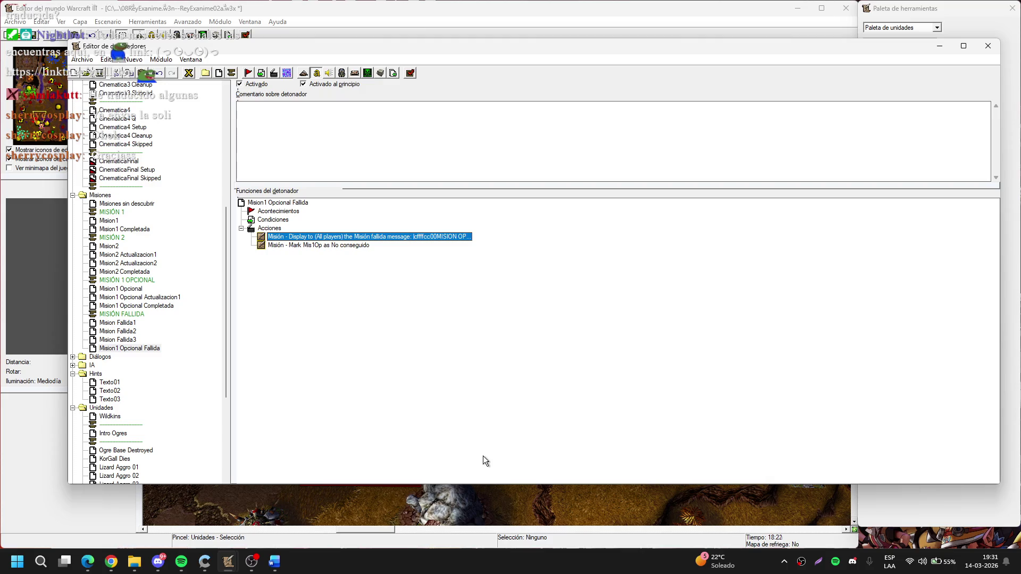
Uncheck 'Activado al principio' so Mision1 Opcional Fallida starts disabled
{"action": "left_click", "coordinate": [165, 367]}
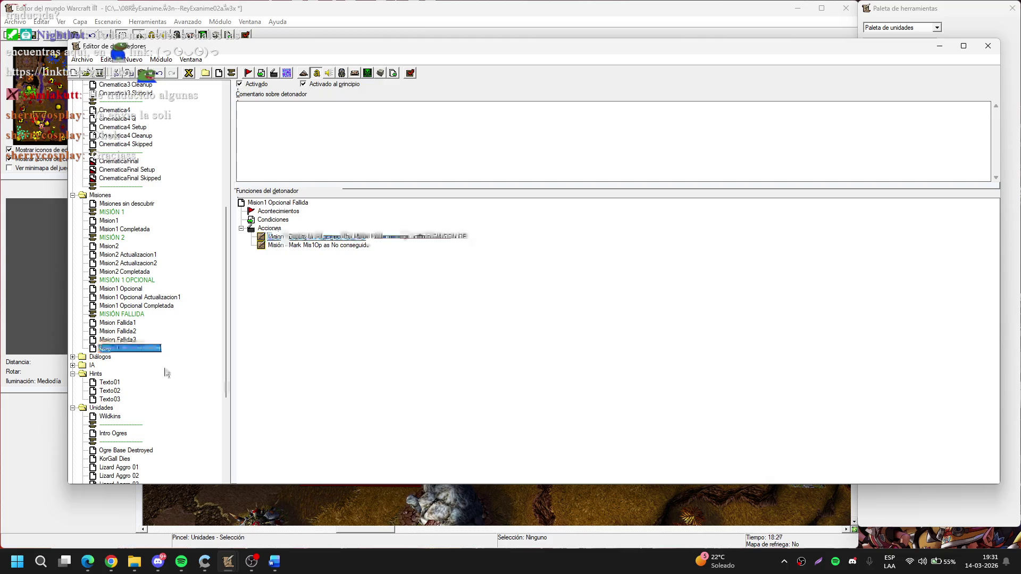
{"action": "left_click", "coordinate": [323, 85]}
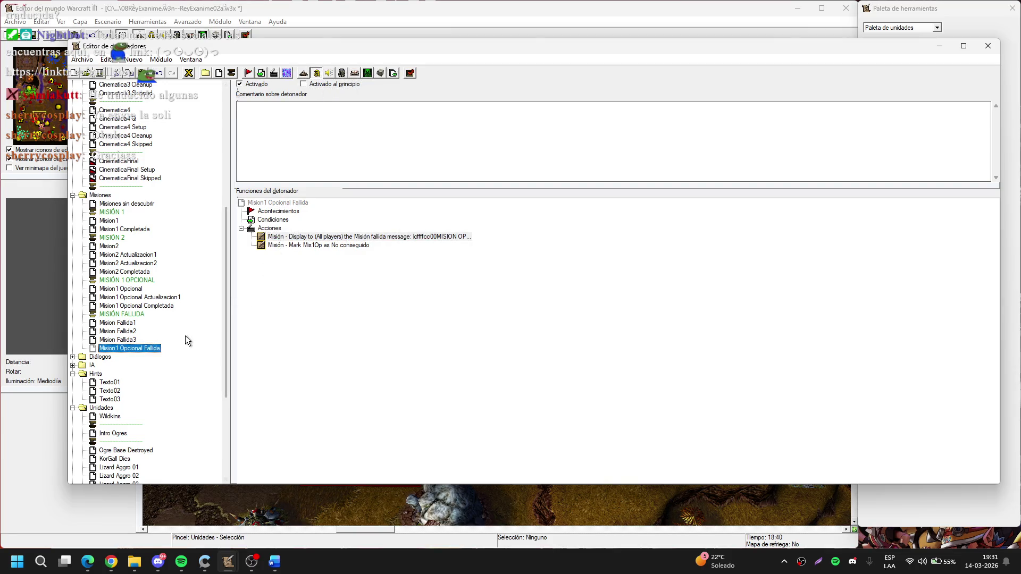
{"action": "scroll", "coordinate": [185, 336], "scroll_direction": "down", "scroll_amount": 6}
In Wildkin Champion, paste a copy of 'Turn off (This trigger)' after the 0.50-second wait
{"action": "left_click", "coordinate": [136, 391]}
{"action": "left_click", "coordinate": [296, 280]}
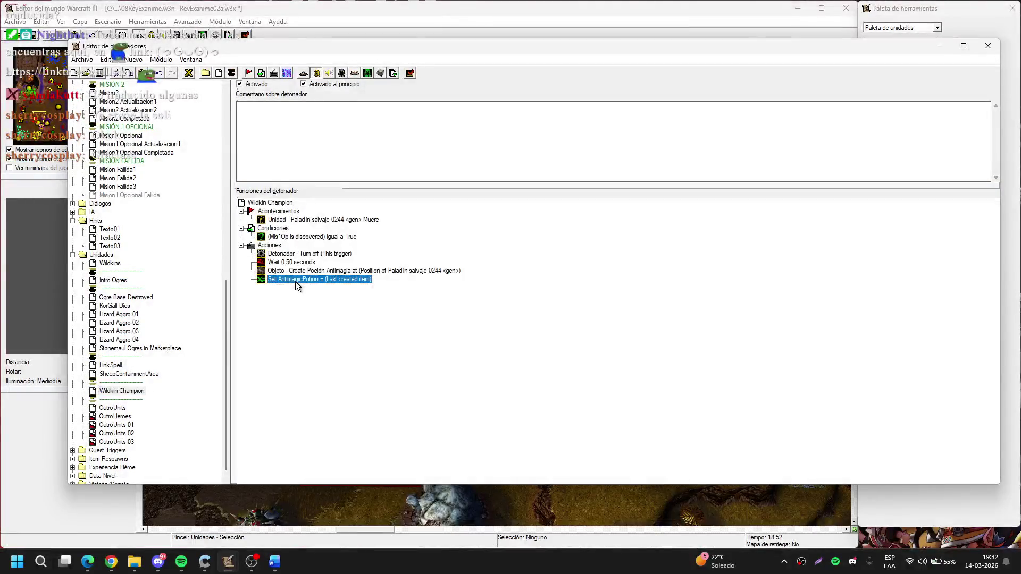
{"action": "left_click", "coordinate": [320, 256]}
{"action": "key", "text": "ctrl+c"}
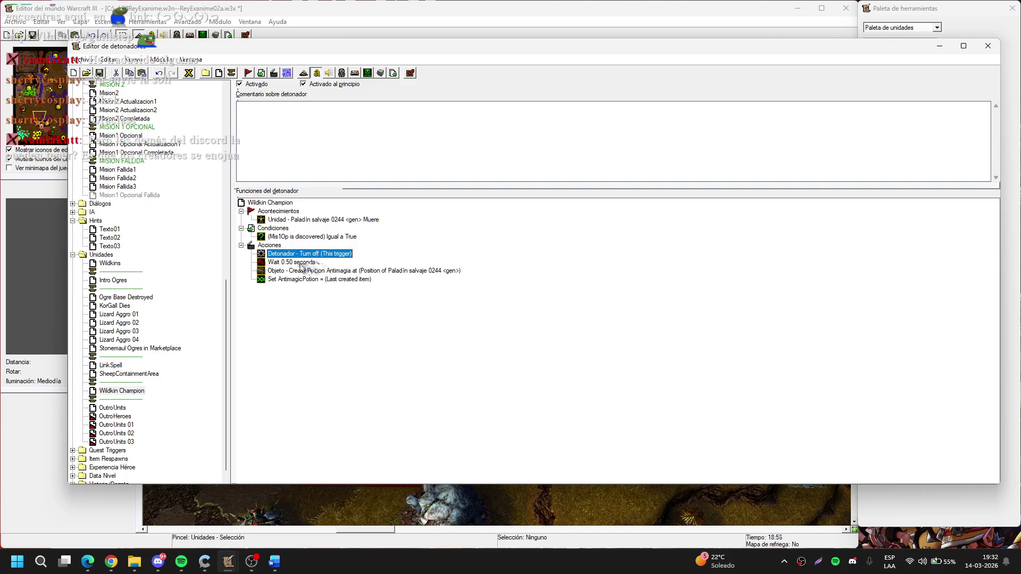
{"action": "left_click", "coordinate": [292, 263]}
{"action": "key", "text": "ctrl+v"}
{"action": "double_click", "coordinate": [462, 270]}
{"action": "key", "text": "Escape"}
Change the pasted action to turn on the Mision1 Opcional Fallida trigger
{"action": "double_click", "coordinate": [479, 272]}
{"action": "key", "text": "Down"}
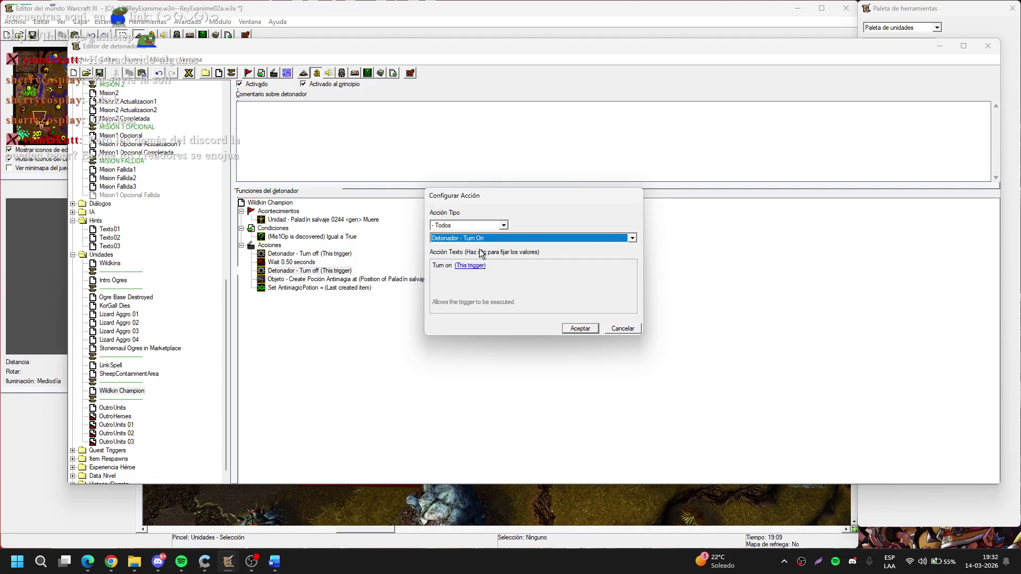
{"action": "left_click", "coordinate": [463, 266]}
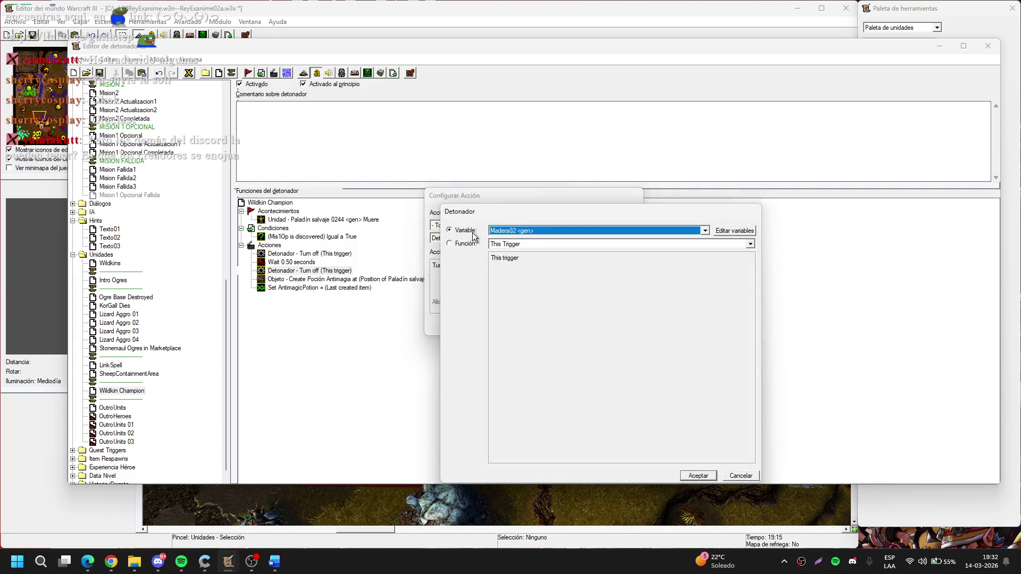
{"action": "left_click", "coordinate": [528, 235]}
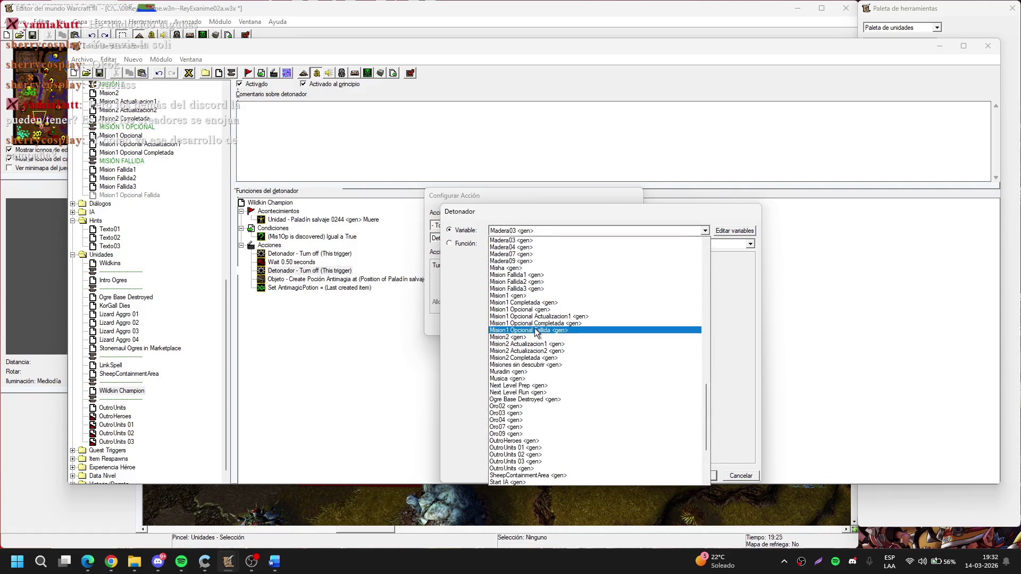
{"action": "left_click", "coordinate": [535, 331]}
{"action": "key", "text": "Return"}
{"action": "key", "text": "Return"}
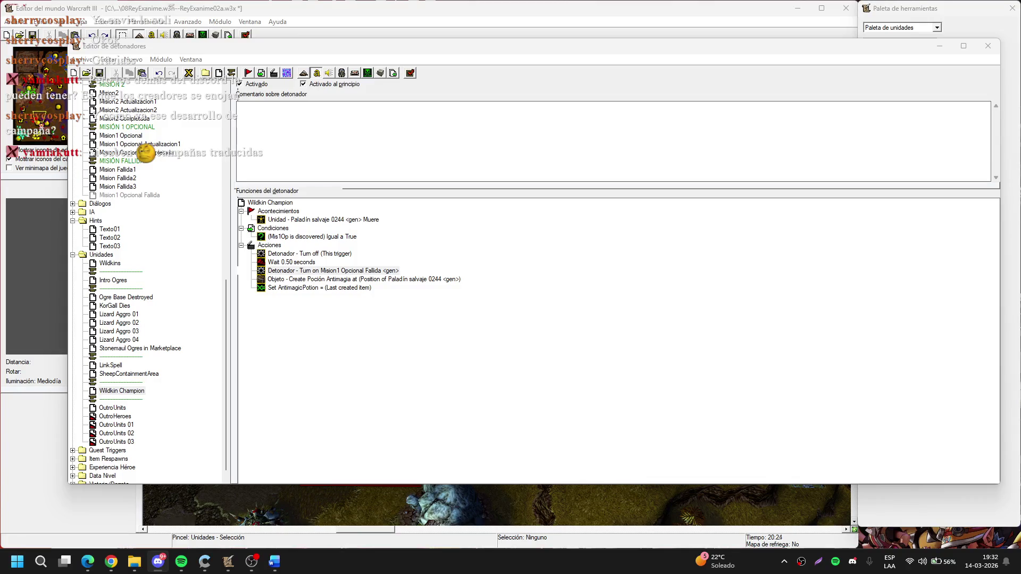
{"action": "left_click", "coordinate": [773, 390]}
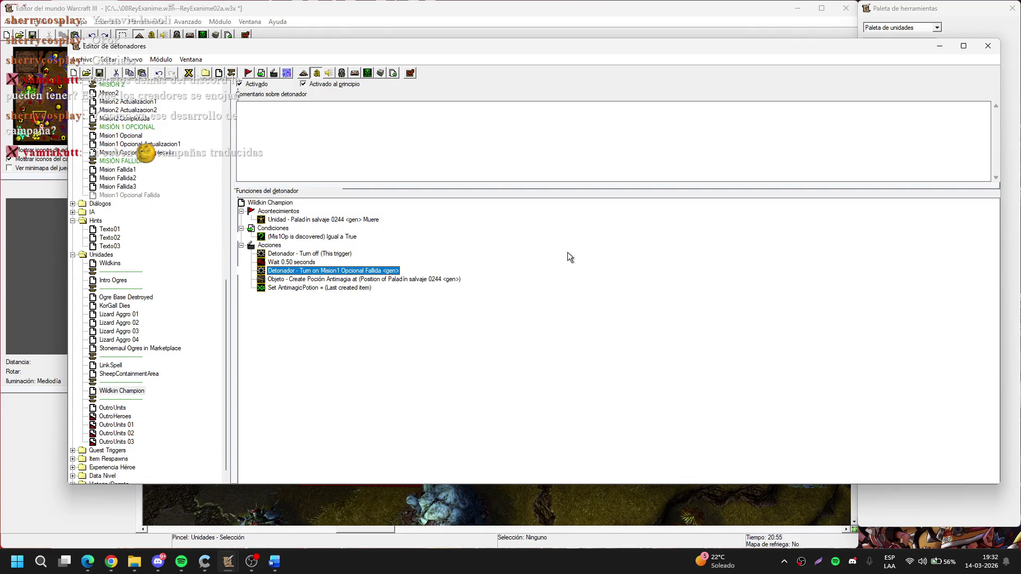
{"action": "left_click", "coordinate": [403, 37]}
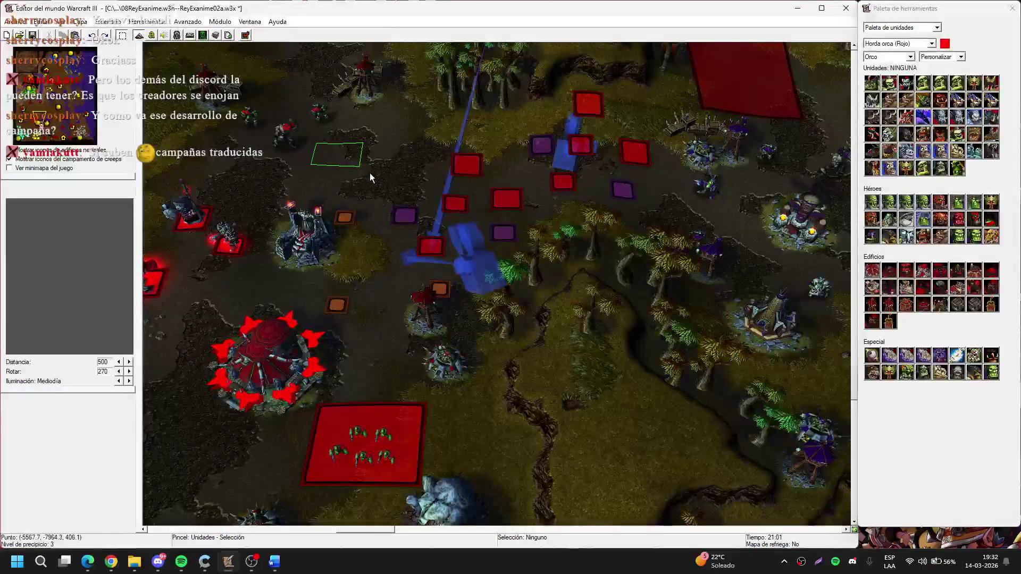
{"action": "left_click_drag", "start_coordinate": [54, 101], "coordinate": [73, 69]}
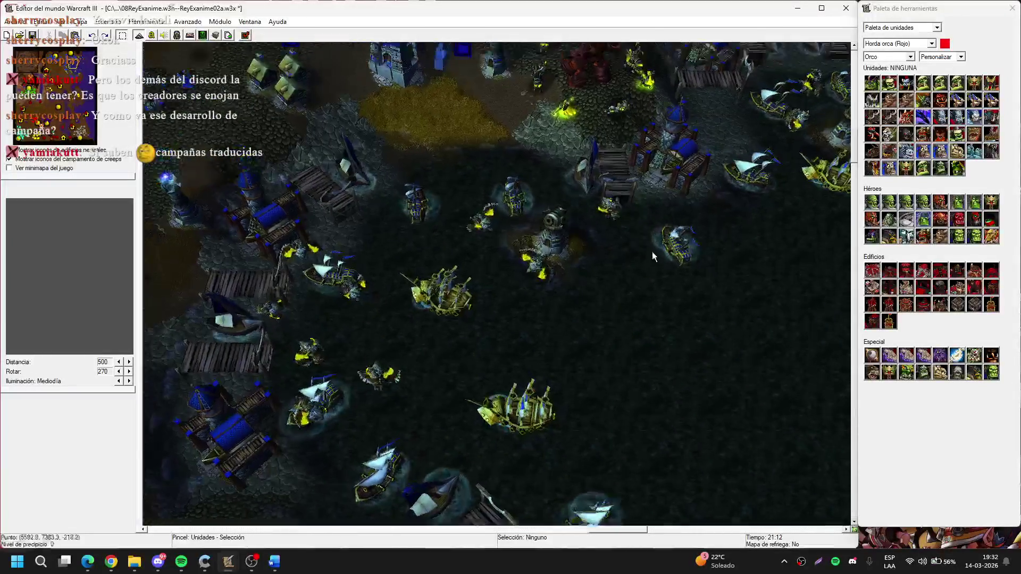
{"action": "scroll", "coordinate": [653, 254], "scroll_direction": "down", "scroll_amount": 5}
{"action": "scroll", "coordinate": [647, 254], "scroll_direction": "up", "scroll_amount": 3}
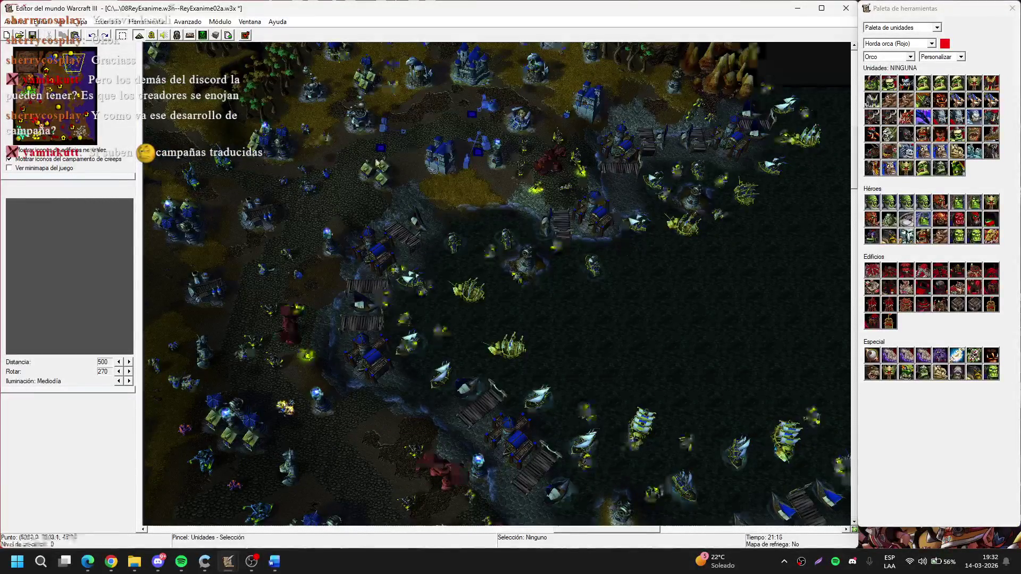
{"action": "scroll", "coordinate": [447, 232], "scroll_direction": "up", "scroll_amount": 3}
{"action": "mouse_move", "coordinate": [48, 114]}
{"action": "left_mouse_down"}
{"action": "mouse_move", "coordinate": [41, 126]}
{"action": "mouse_move", "coordinate": [59, 80]}
{"action": "left_mouse_up"}
{"action": "left_click", "coordinate": [140, 35]}
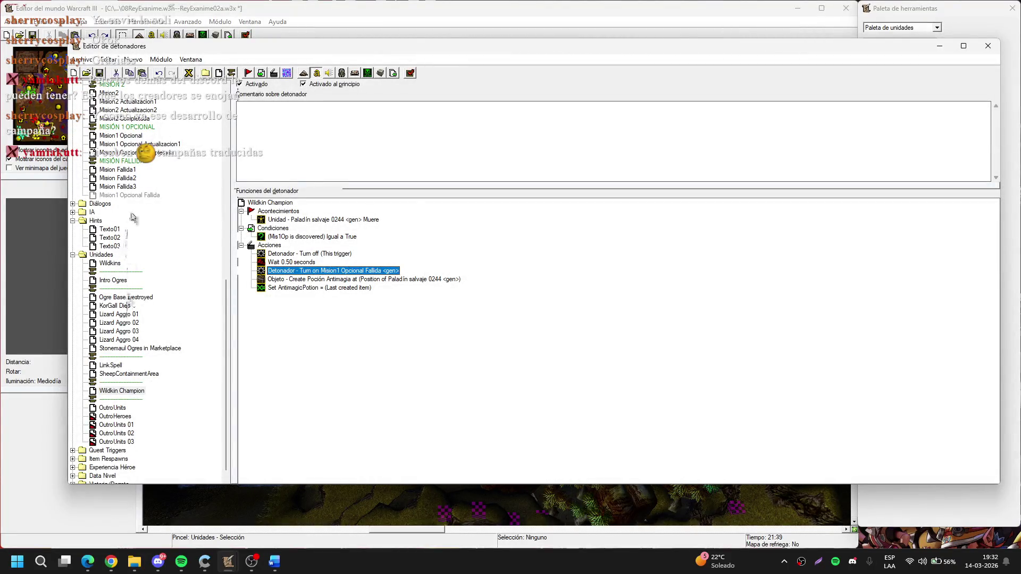
Add a Player-Owned Unit Event to Mision1 Opcional Fallida: a Jugador 1 (rojo) unit uses an item
{"action": "left_click", "coordinate": [138, 194]}
{"action": "key", "text": "ctrl+e"}
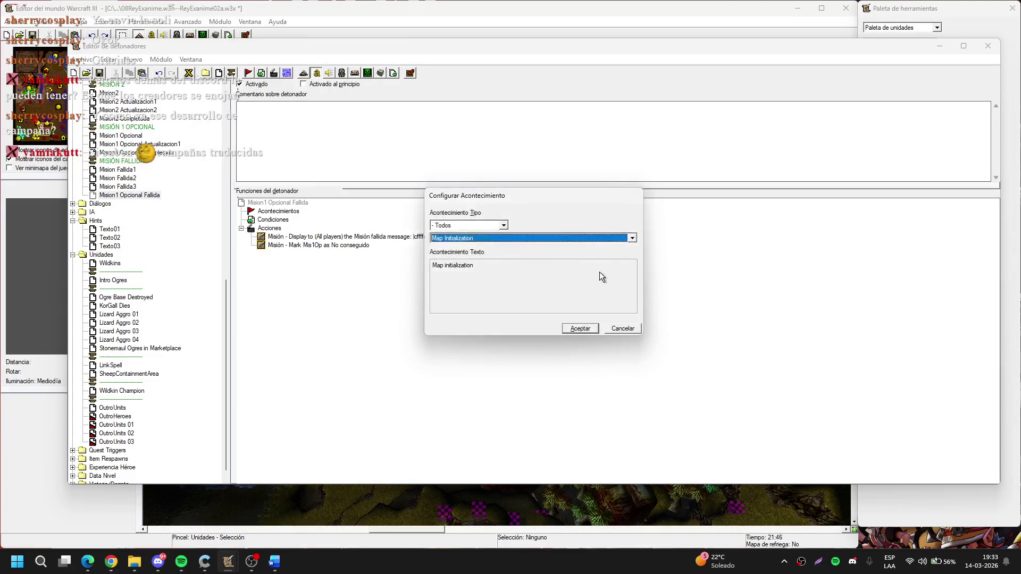
{"action": "key", "text": "u"}
{"action": "left_click", "coordinate": [494, 237]}
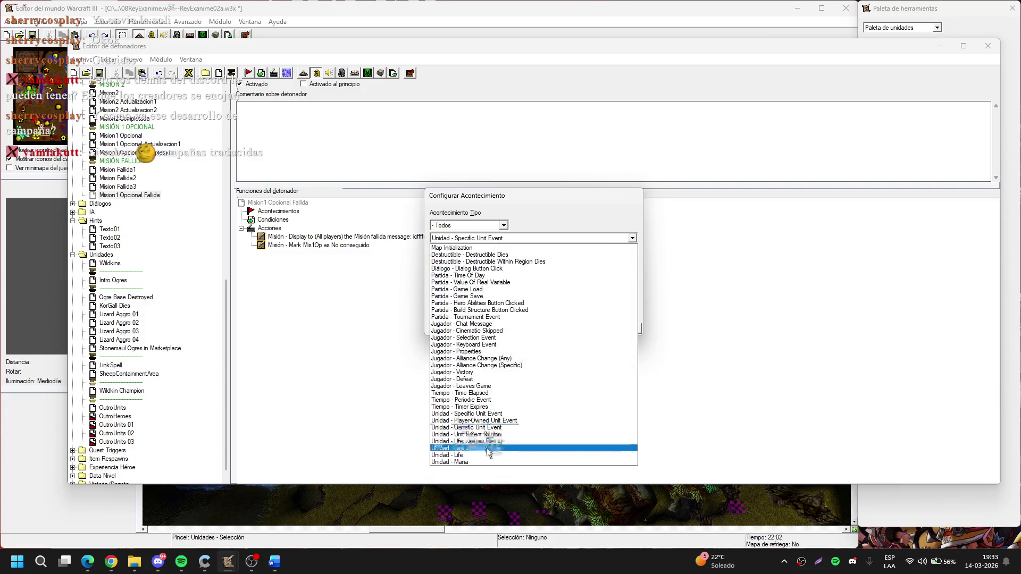
{"action": "left_click", "coordinate": [481, 427]}
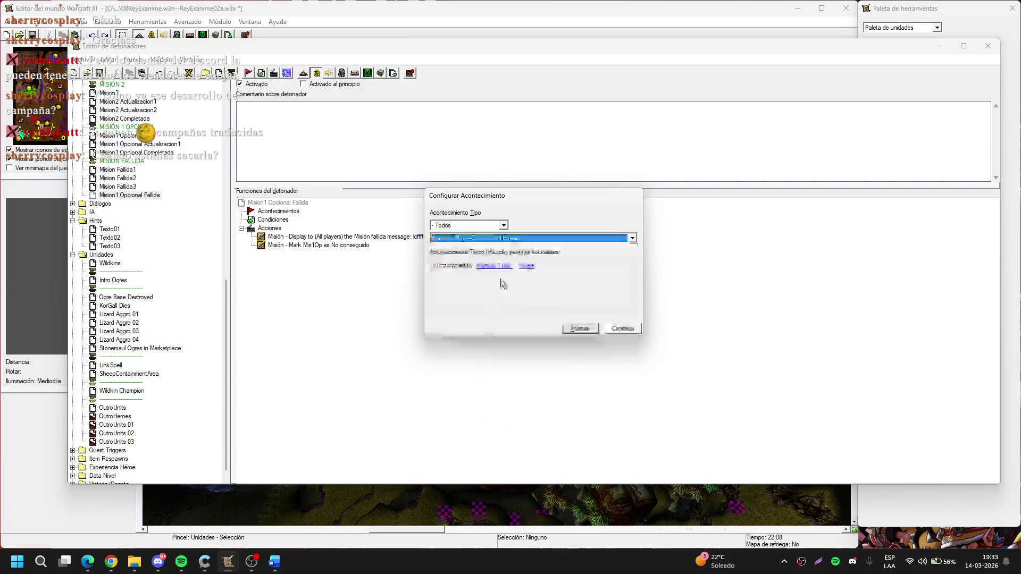
{"action": "left_click", "coordinate": [523, 265]}
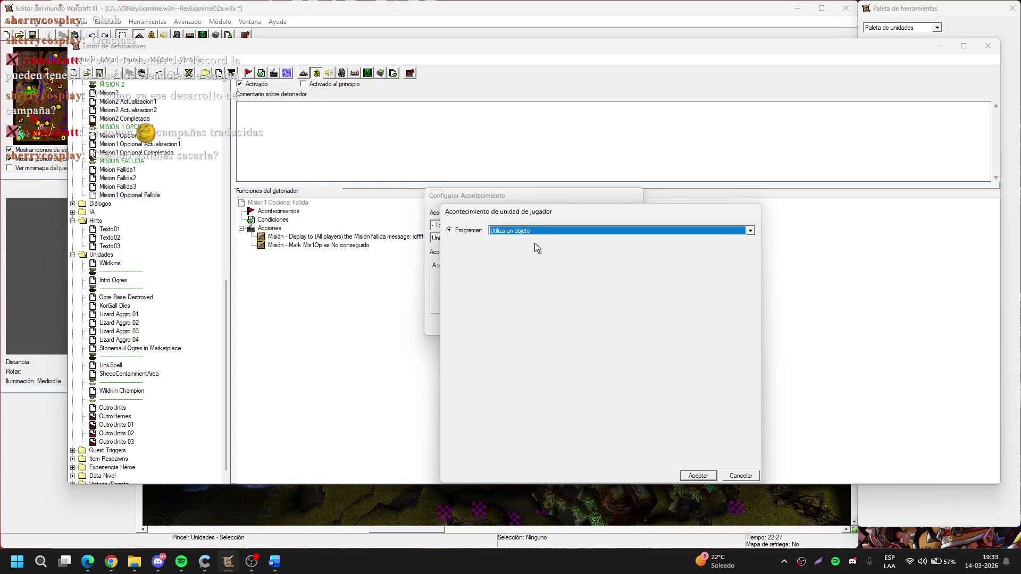
{"action": "key", "text": "Return"}
{"action": "key", "text": "Return"}
Create an Item Comparison condition whose left value is Target Item Of Issued Order
{"action": "key", "text": "ctrl+d"}
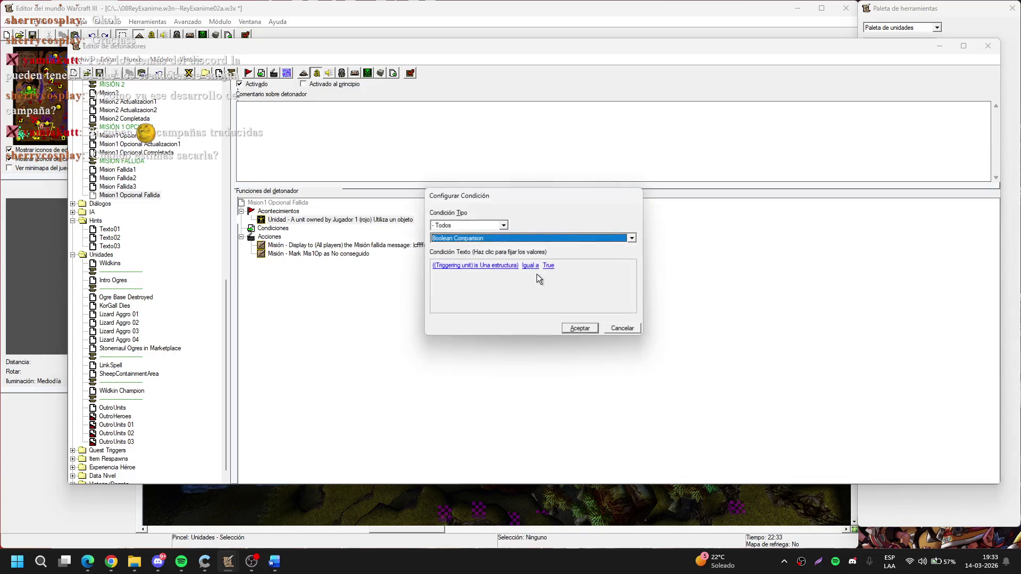
{"action": "key", "text": "i"}
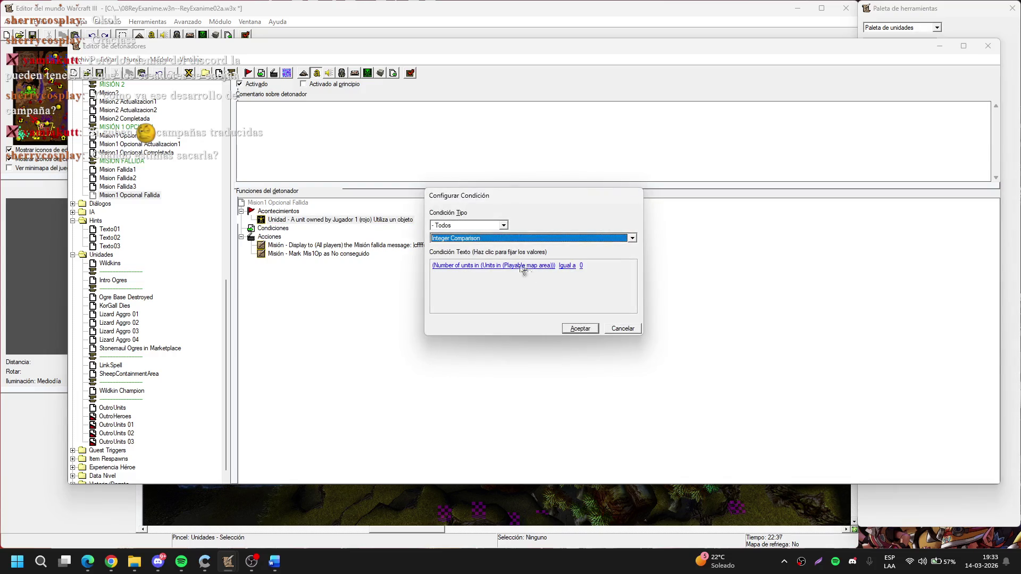
{"action": "key", "text": "i"}
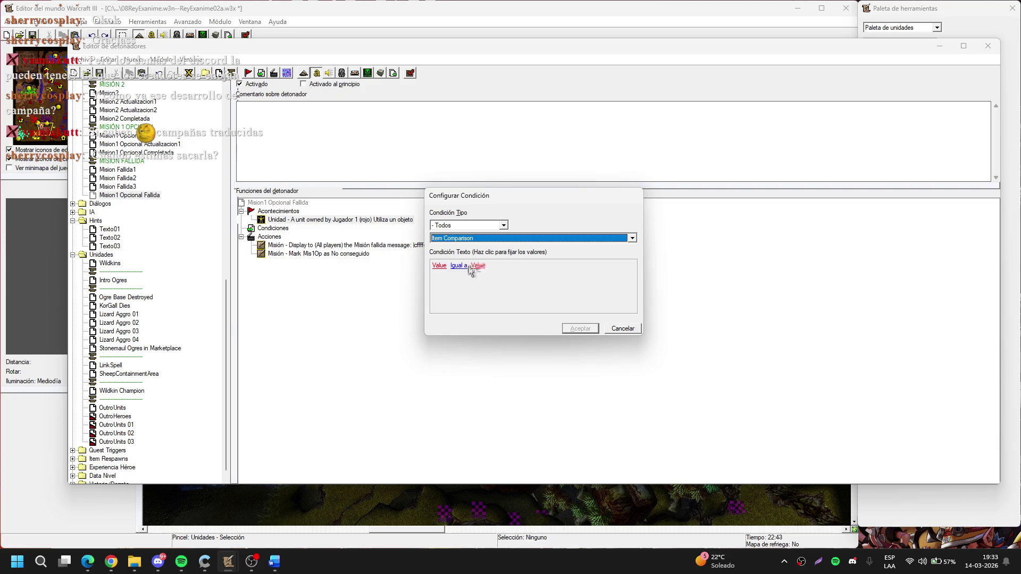
{"action": "key", "text": "i"}
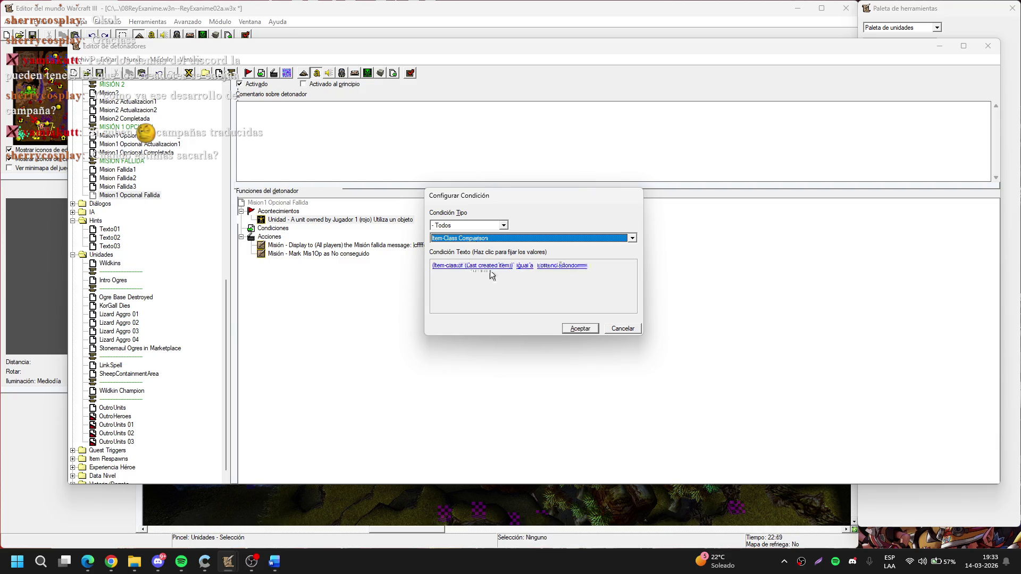
{"action": "key", "text": "i"}
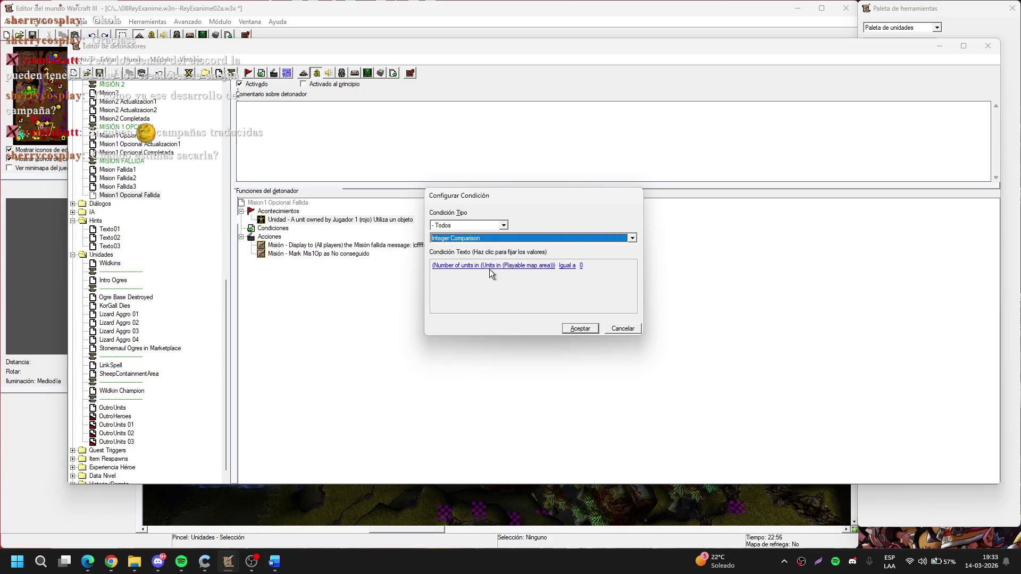
{"action": "key", "text": "i"}
{"action": "left_click", "coordinate": [445, 266]}
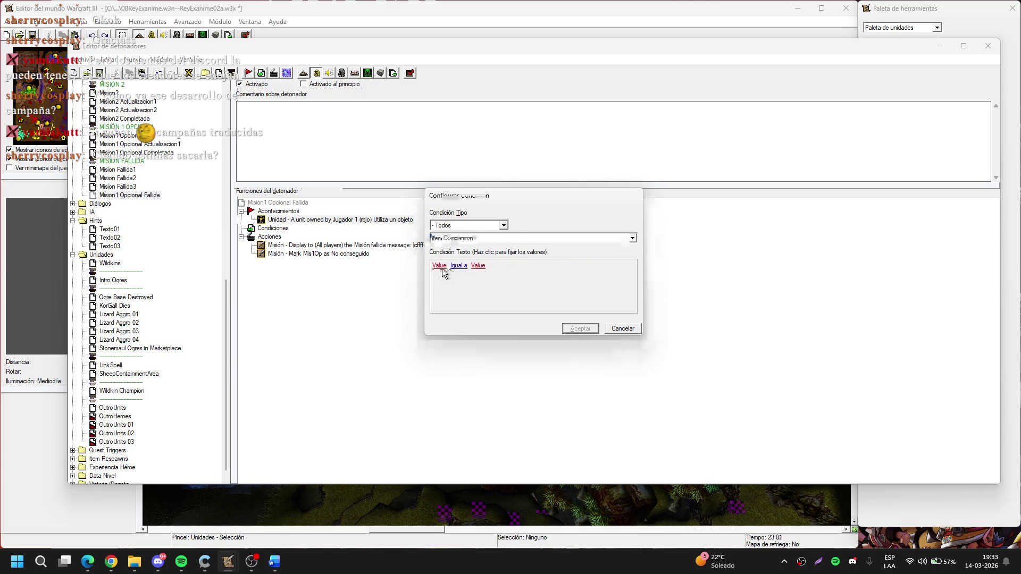
{"action": "left_click", "coordinate": [520, 258]}
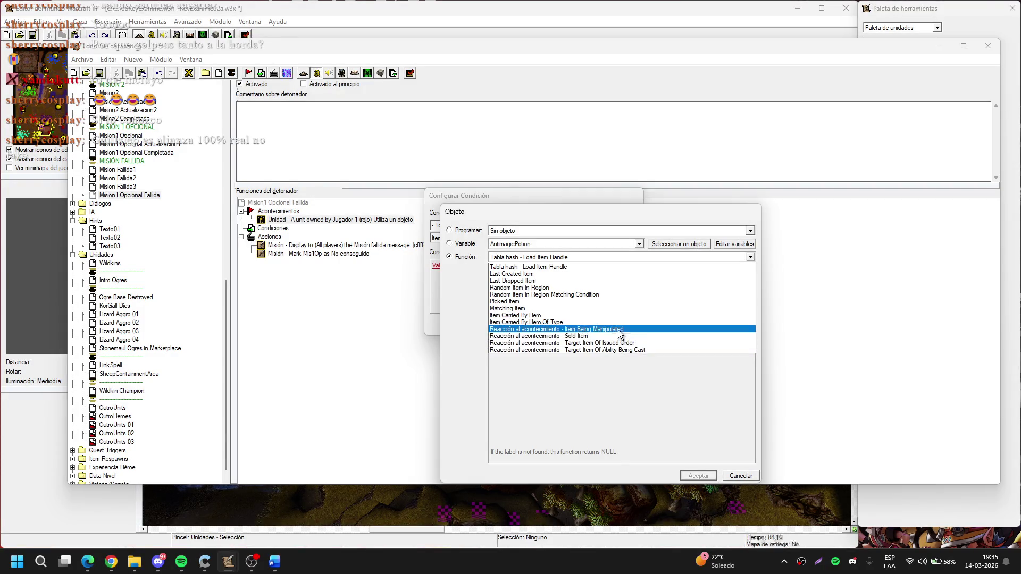
{"action": "left_click", "coordinate": [594, 316]}
{"action": "left_click", "coordinate": [573, 258]}
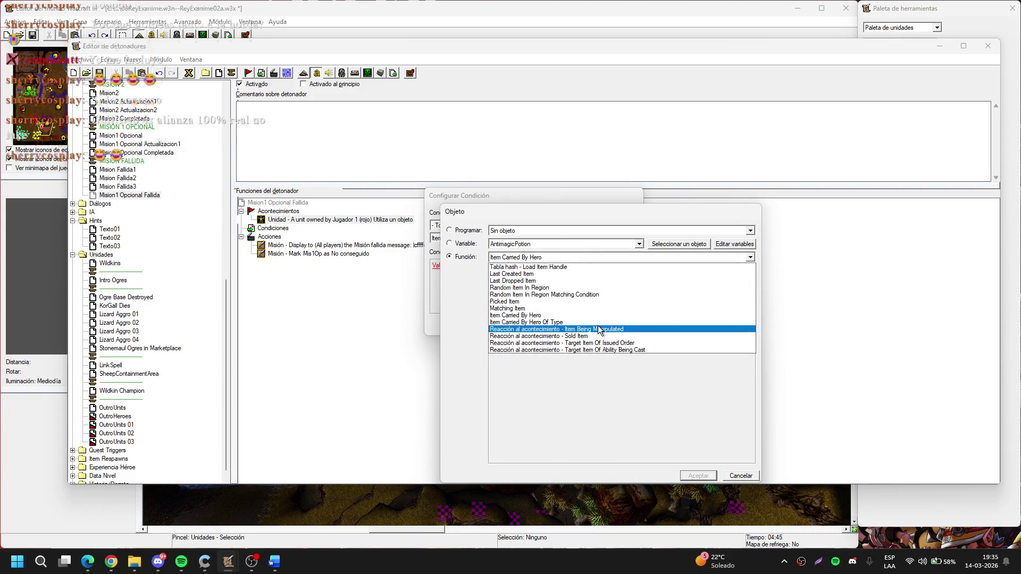
{"action": "left_click", "coordinate": [622, 344]}
{"action": "scroll", "coordinate": [588, 258], "scroll_direction": "up", "scroll_amount": 2}
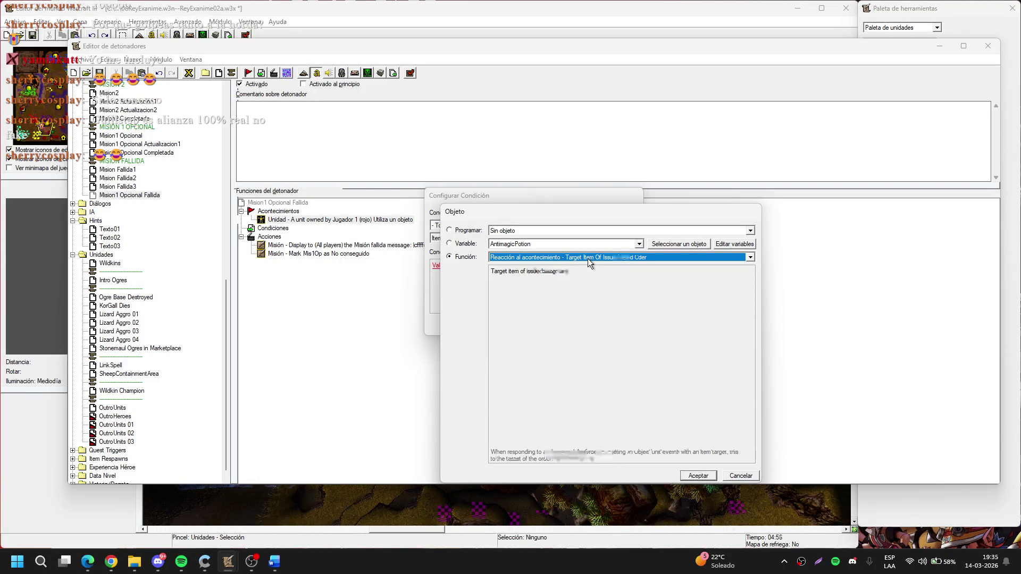
{"action": "scroll", "coordinate": [588, 258], "scroll_direction": "down", "scroll_amount": 1}
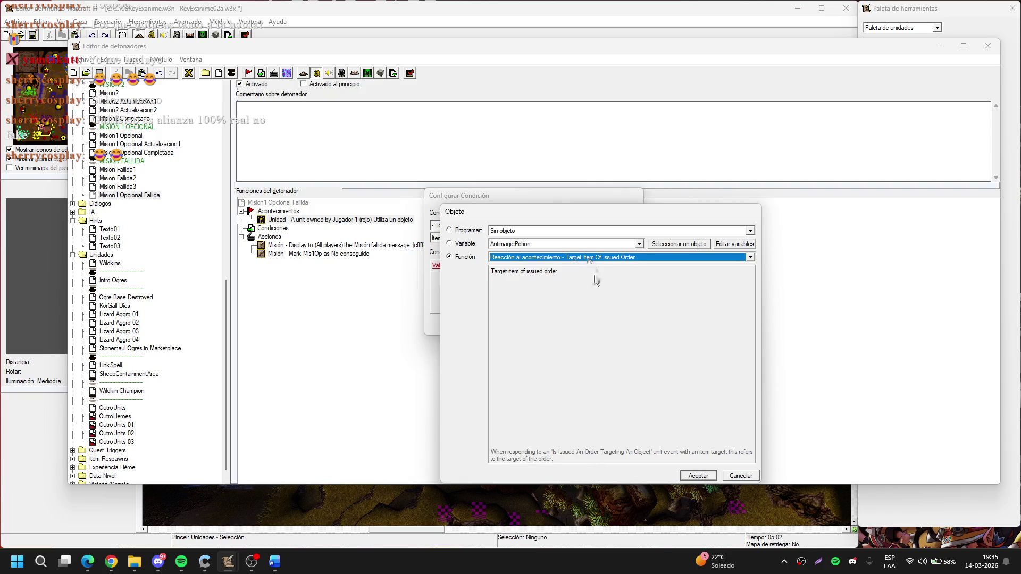
{"action": "key", "text": "Return"}
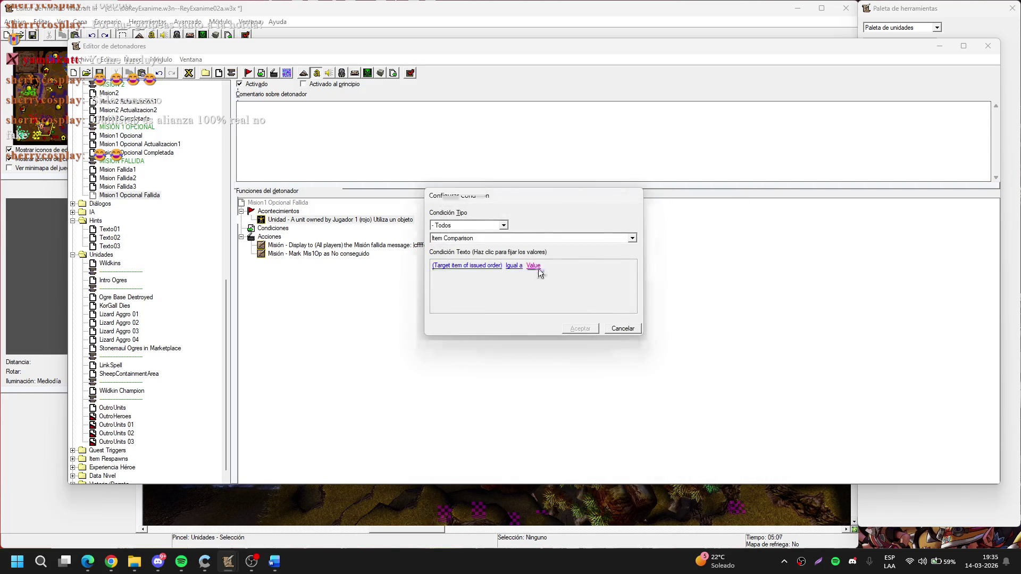
Compare it against the AntimagicPotion variable and confirm the condition
{"action": "left_click", "coordinate": [538, 270]}
{"action": "left_click", "coordinate": [477, 244]}
{"action": "key", "text": "Return"}
{"action": "key", "text": "Return"}
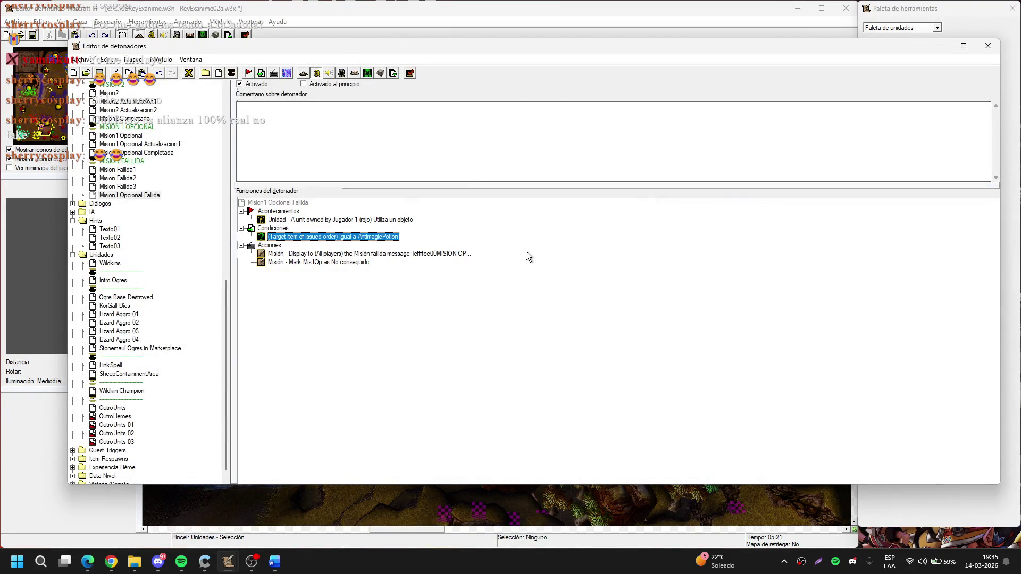
{"action": "key", "text": "ctrl+o"}
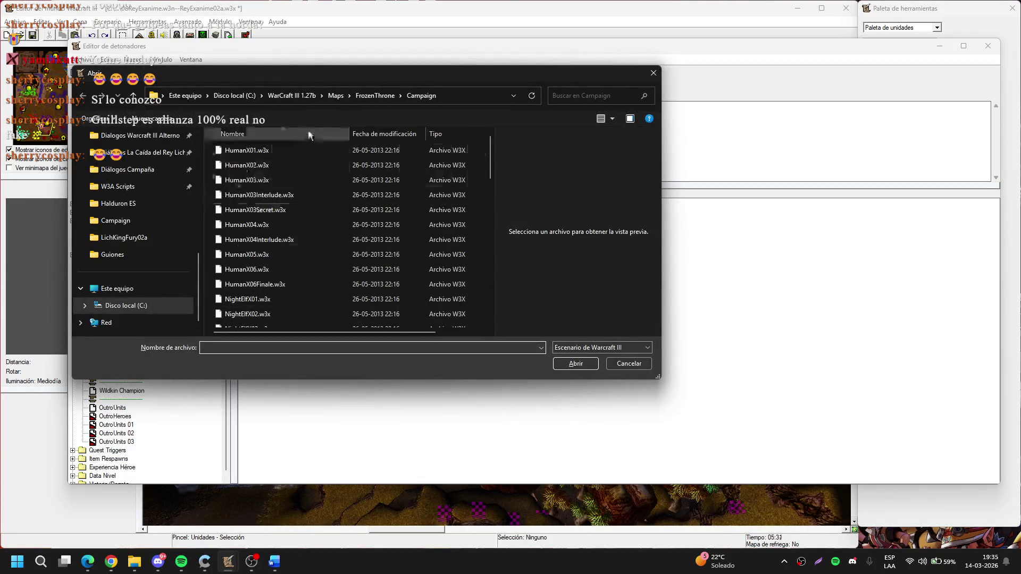
Open Prologue01.w3m from the Maps\Campaign folder
{"action": "left_click", "coordinate": [336, 95]}
{"action": "double_click", "coordinate": [247, 150]}
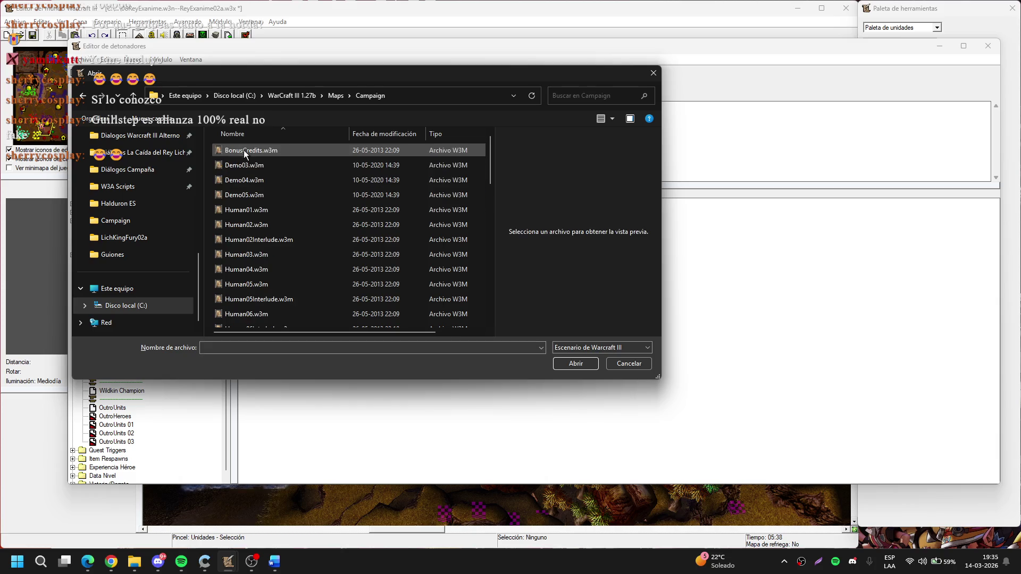
{"action": "scroll", "coordinate": [253, 196], "scroll_direction": "down", "scroll_amount": 12}
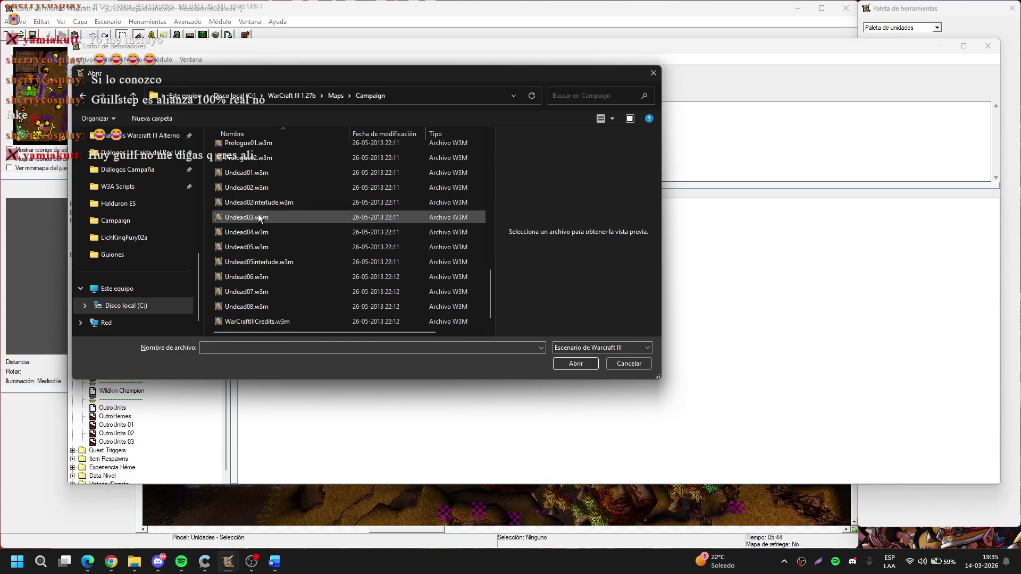
{"action": "scroll", "coordinate": [253, 257], "scroll_direction": "up", "scroll_amount": 3}
{"action": "double_click", "coordinate": [255, 261]}
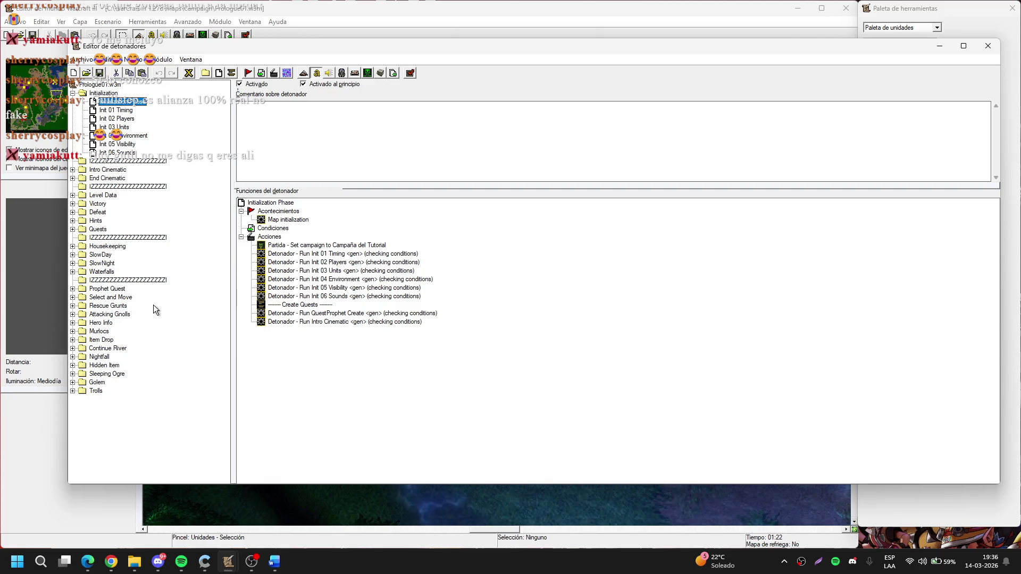
Expand Item Drop and browse the I1 PickUpItem and I2 ManaPotion triggers, ending on I2 ManaPotion Done
{"action": "left_click", "coordinate": [73, 340]}
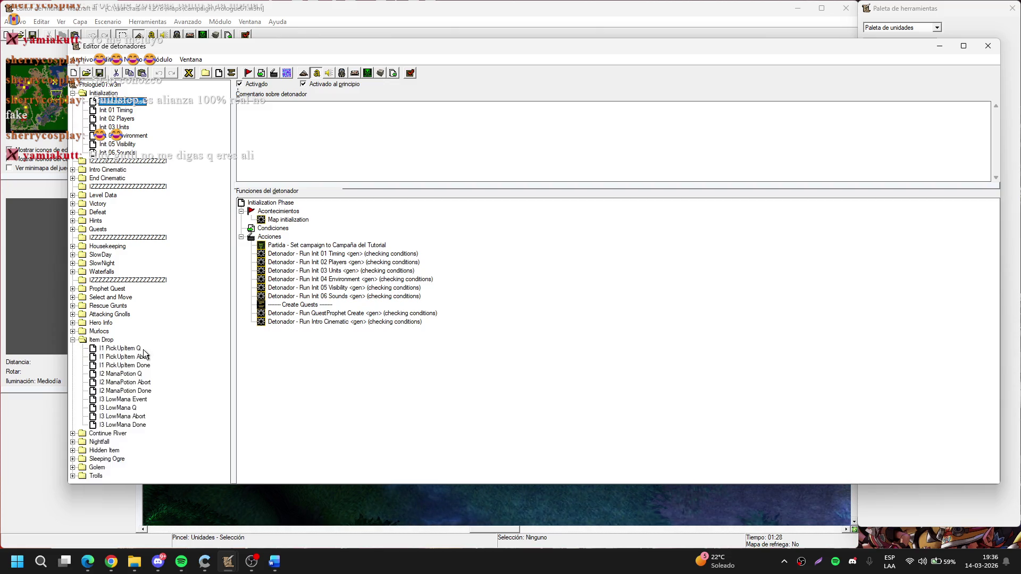
{"action": "left_click", "coordinate": [142, 374]}
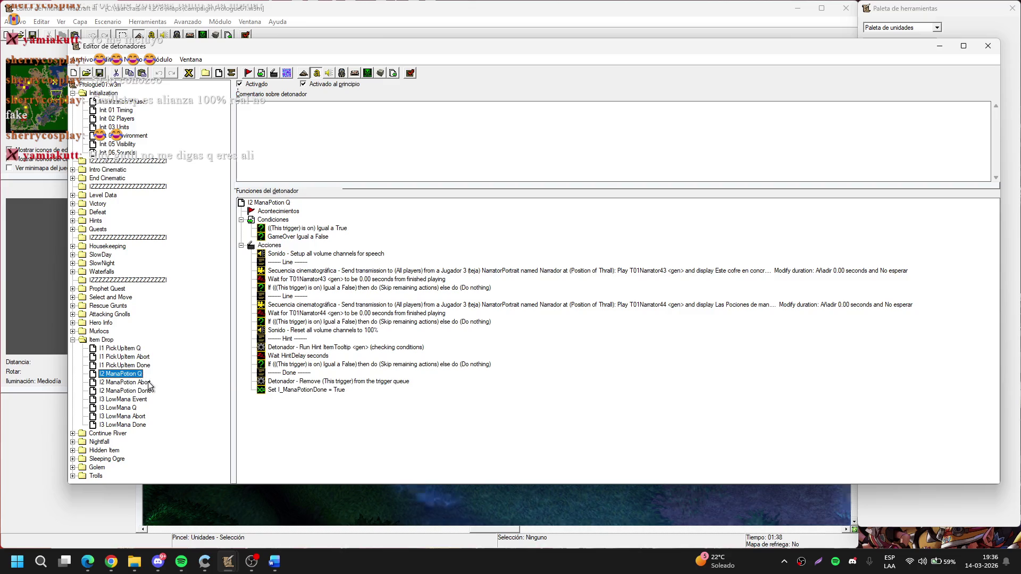
{"action": "left_click", "coordinate": [149, 383]}
{"action": "left_click", "coordinate": [149, 391]}
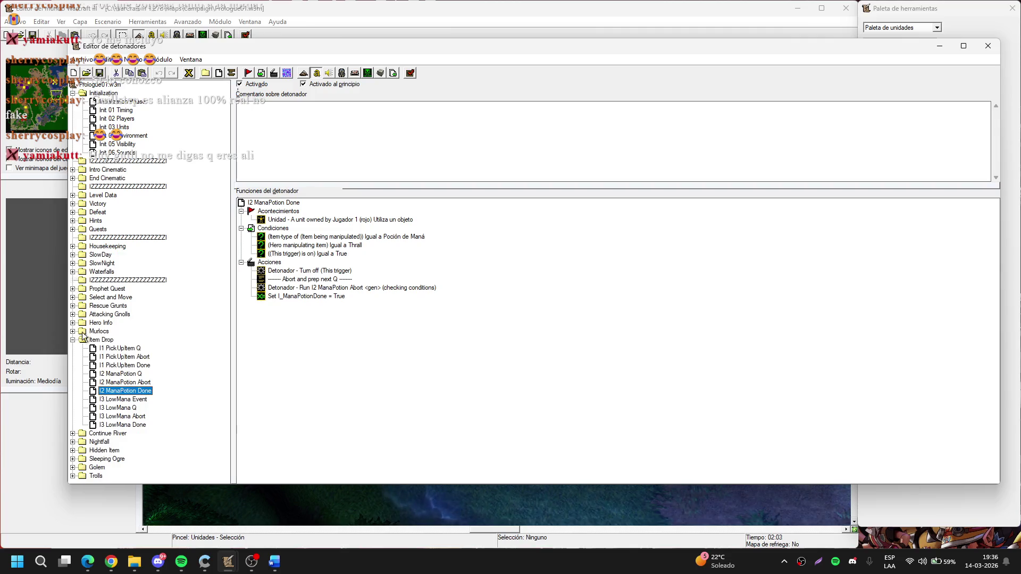
{"action": "left_click", "coordinate": [135, 350]}
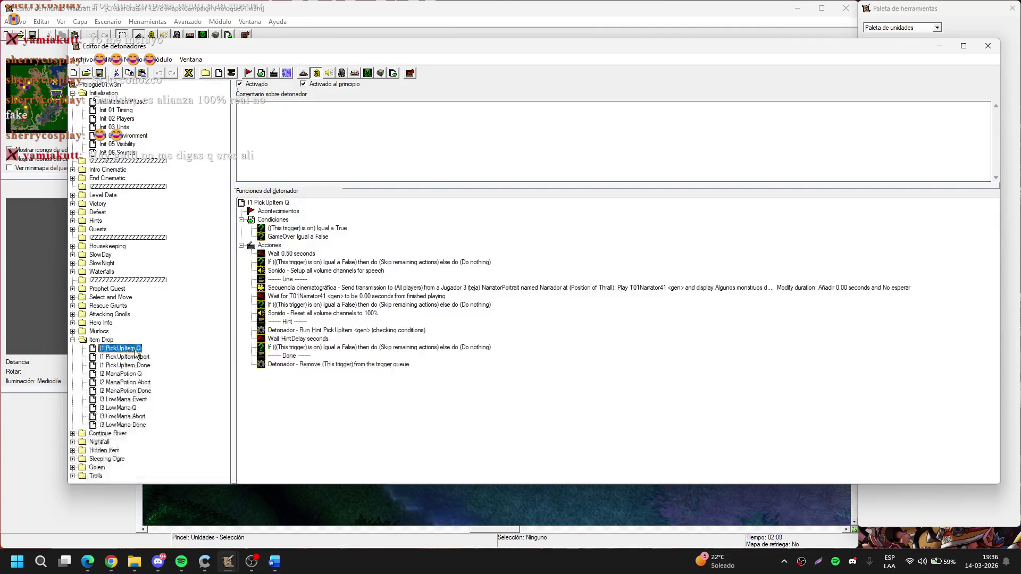
{"action": "left_click", "coordinate": [140, 366]}
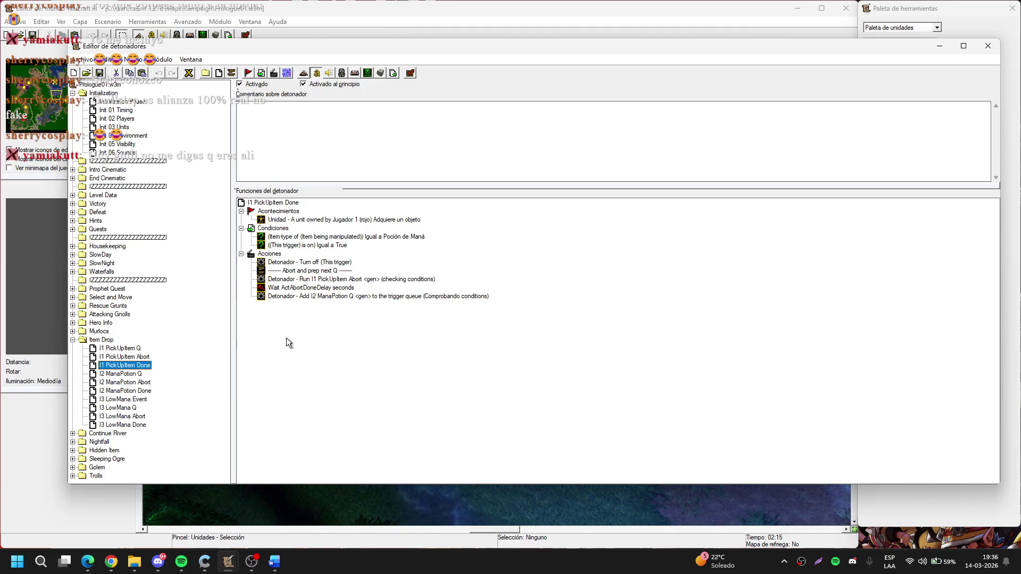
{"action": "left_click", "coordinate": [432, 266]}
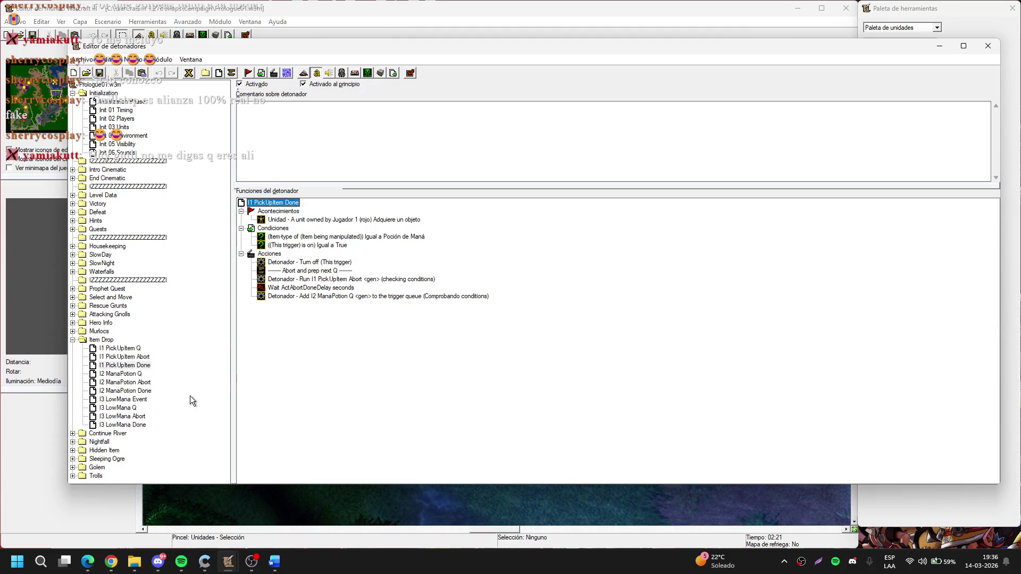
{"action": "left_click", "coordinate": [162, 374]}
{"action": "left_click", "coordinate": [152, 391]}
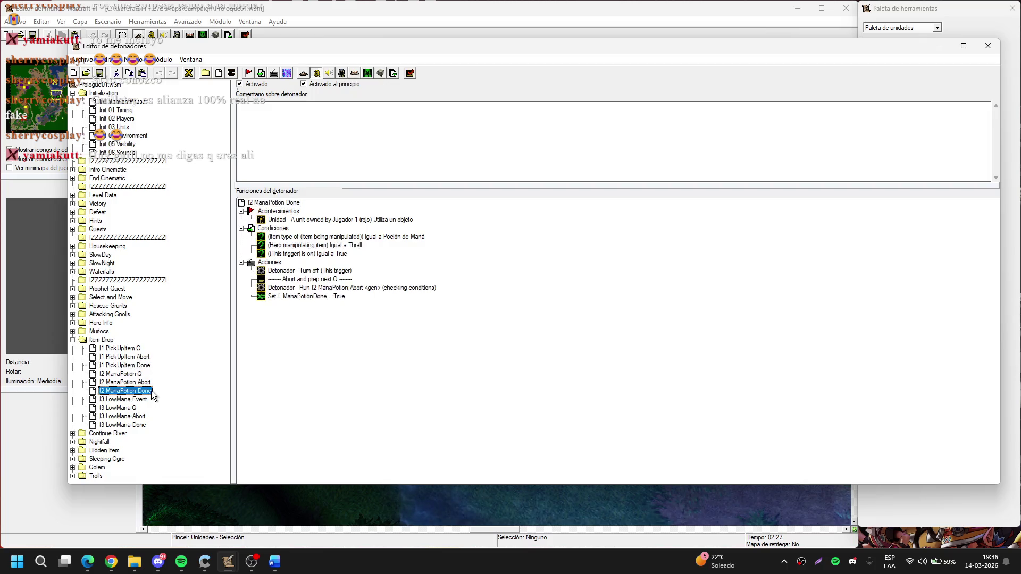
Inspect I2 ManaPotion Done's Poción de Maná item-type condition without changing it
{"action": "left_click", "coordinate": [394, 237]}
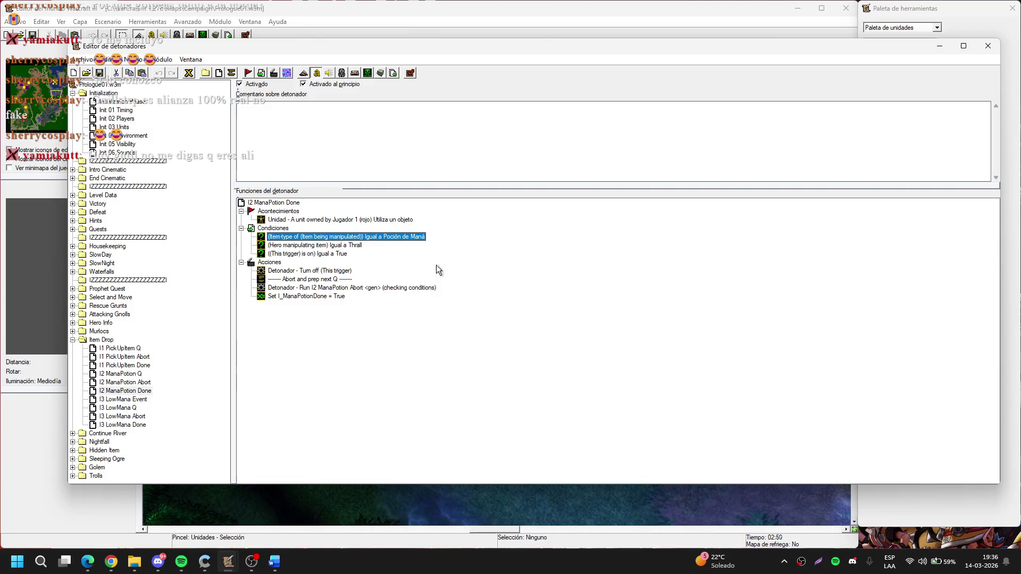
{"action": "double_click", "coordinate": [372, 237]}
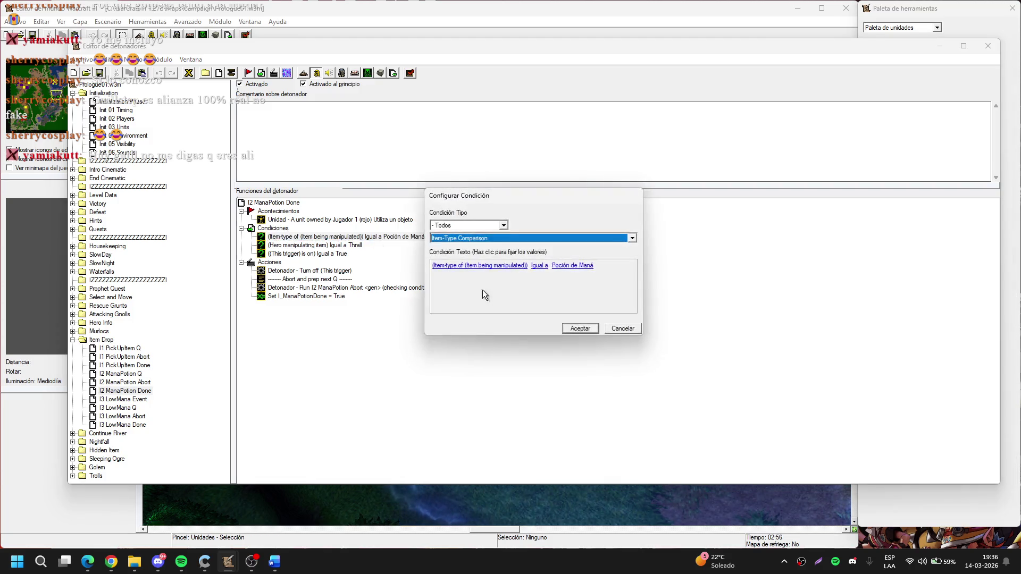
{"action": "key", "text": "Escape"}
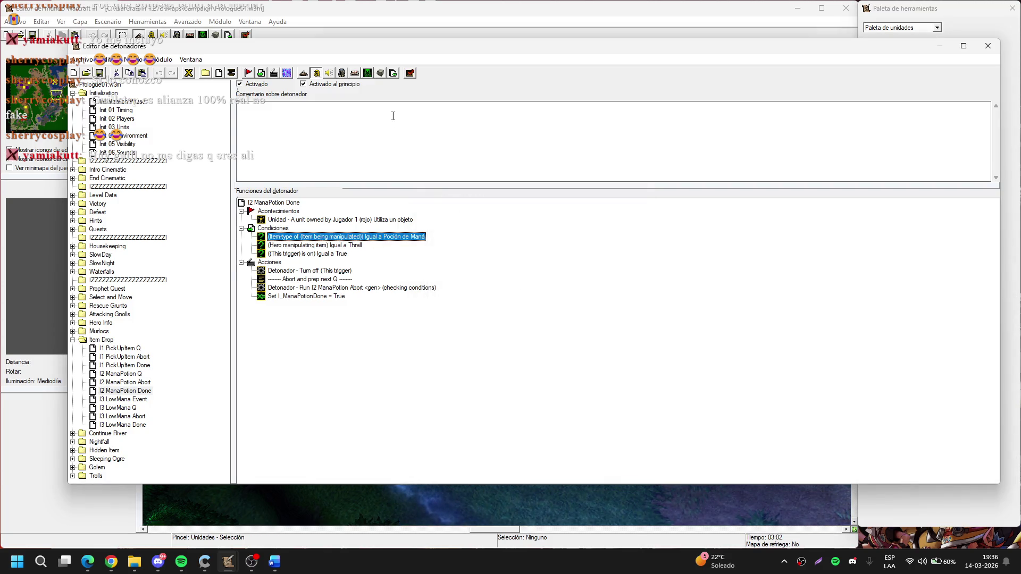
{"action": "left_click", "coordinate": [346, 18]}
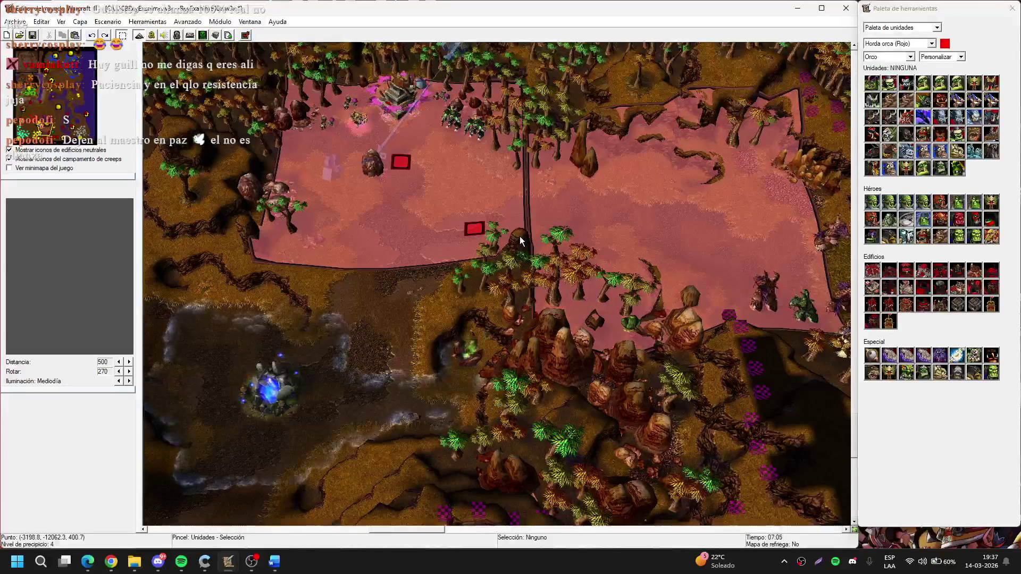
Pan the working map's terrain view down and left with the arrow keys
{"action": "key", "text": "Down"}
{"action": "key", "text": "Left"}
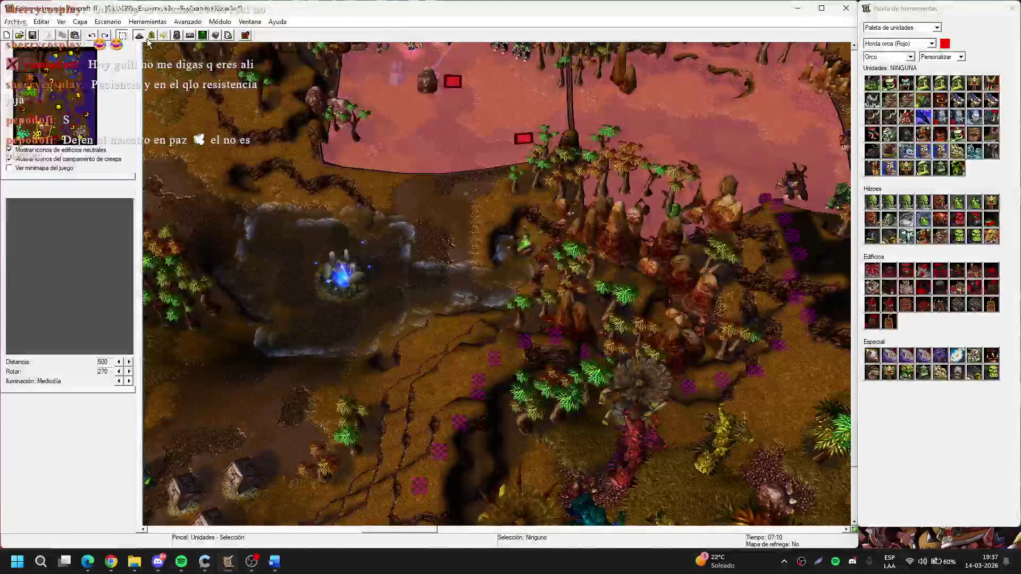
Change the AntimagicPotion condition to check the Item Being Manipulated
{"action": "key", "text": "F4"}
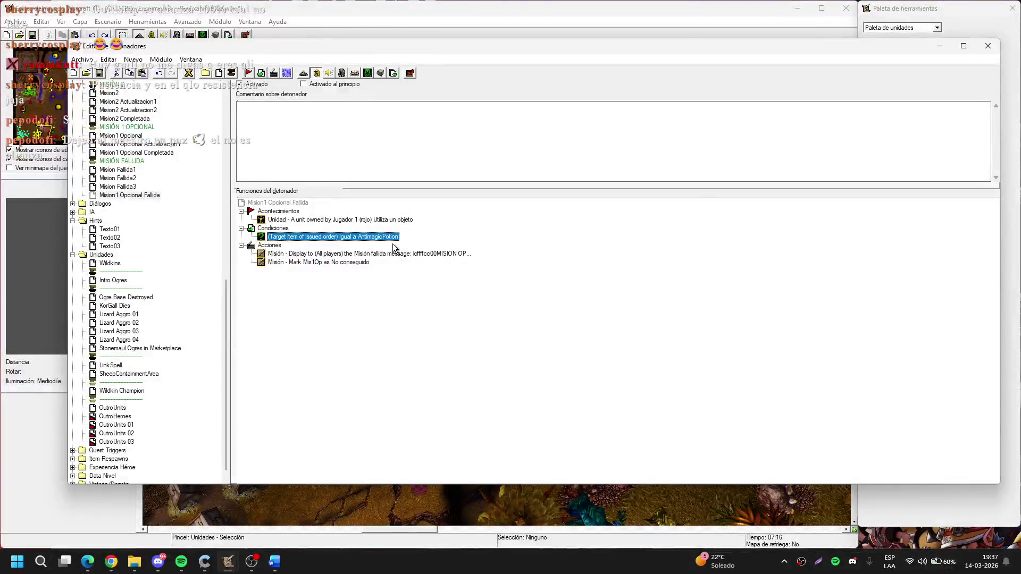
{"action": "double_click", "coordinate": [381, 237]}
{"action": "left_click", "coordinate": [483, 263]}
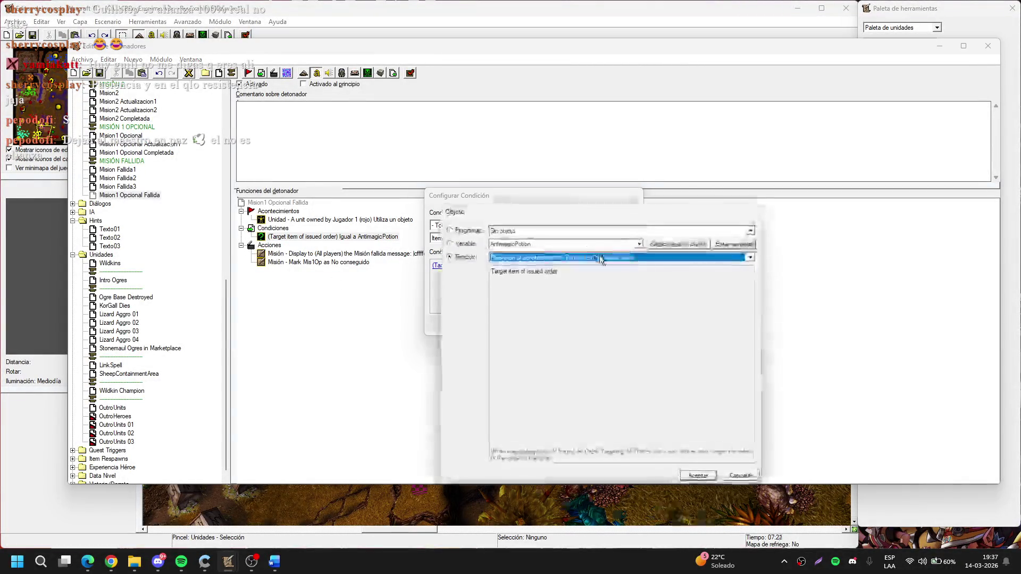
{"action": "left_click", "coordinate": [617, 257]}
{"action": "left_click", "coordinate": [631, 330]}
{"action": "key", "text": "Return"}
{"action": "key", "text": "Return"}
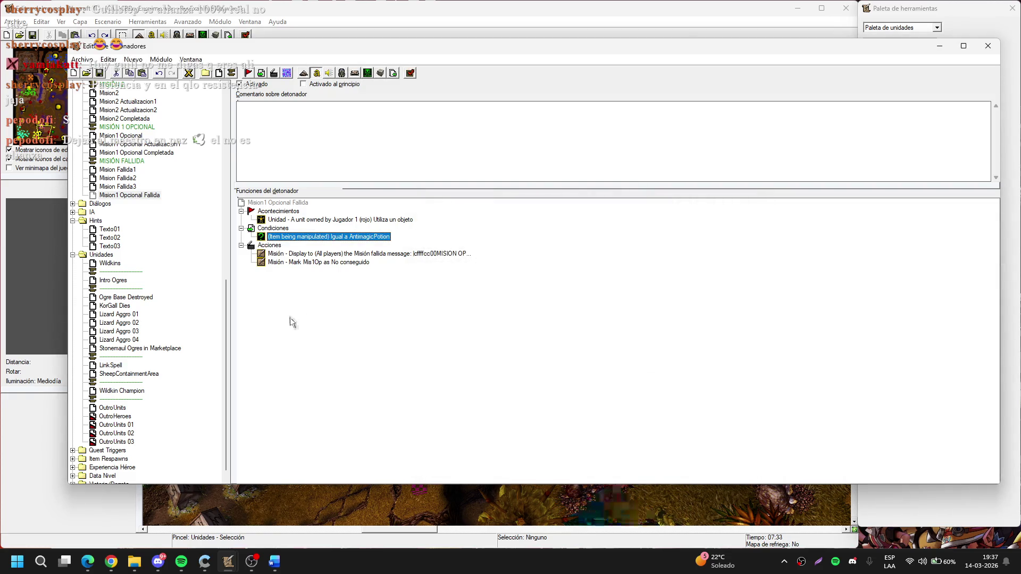
Add a Trigger - Turn Off (This trigger) action to Mision1 Opcional Fallida
{"action": "left_click_drag", "start_coordinate": [277, 237], "coordinate": [275, 244]}
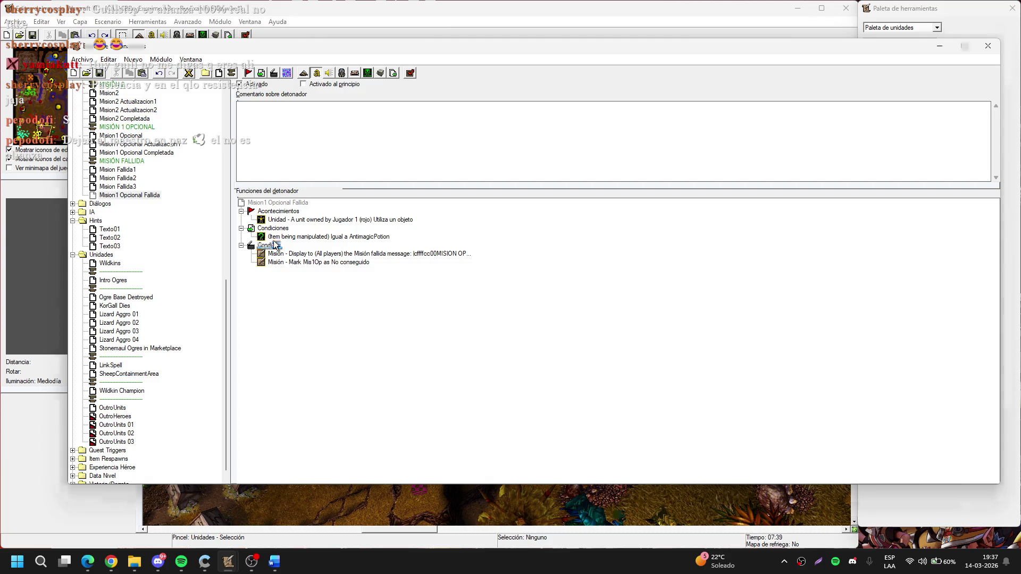
{"action": "double_click", "coordinate": [275, 244]}
{"action": "key", "text": "Return"}
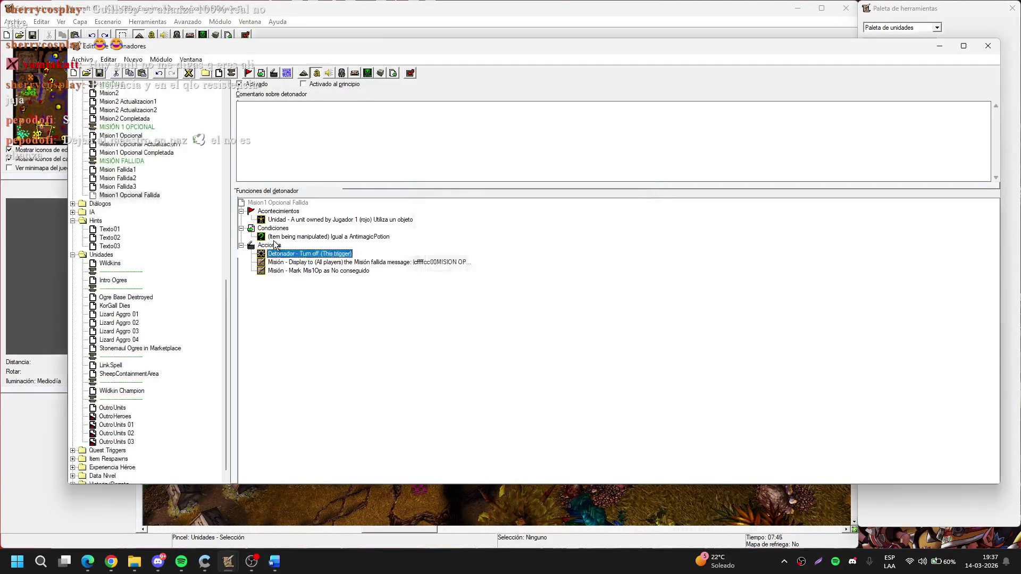
{"action": "left_click", "coordinate": [187, 363]}
{"action": "scroll", "coordinate": [160, 319], "scroll_direction": "up", "scroll_amount": 1}
{"action": "scroll", "coordinate": [138, 234], "scroll_direction": "down", "scroll_amount": 1}
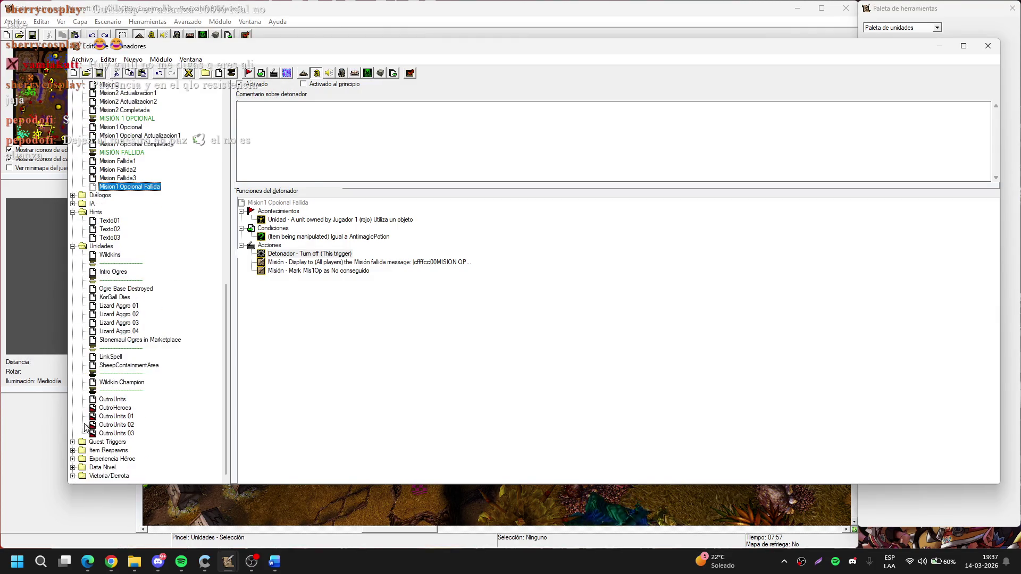
{"action": "scroll", "coordinate": [82, 372], "scroll_direction": "up", "scroll_amount": 3}
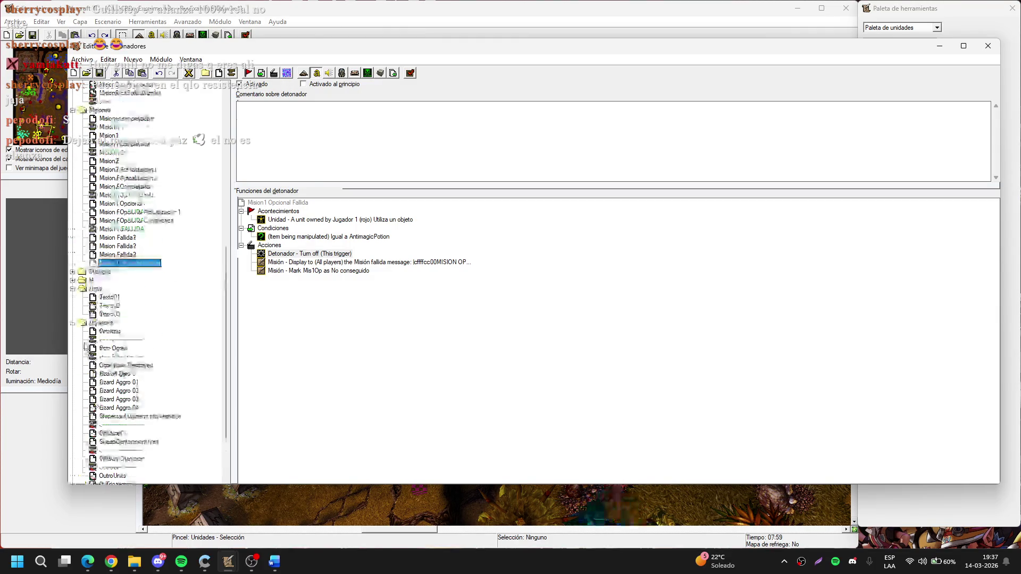
Expand the Diálogos folder and look through the Dialogo03 to Dialogo08 Q triggers
{"action": "left_click", "coordinate": [73, 272]}
{"action": "left_click", "coordinate": [121, 349]}
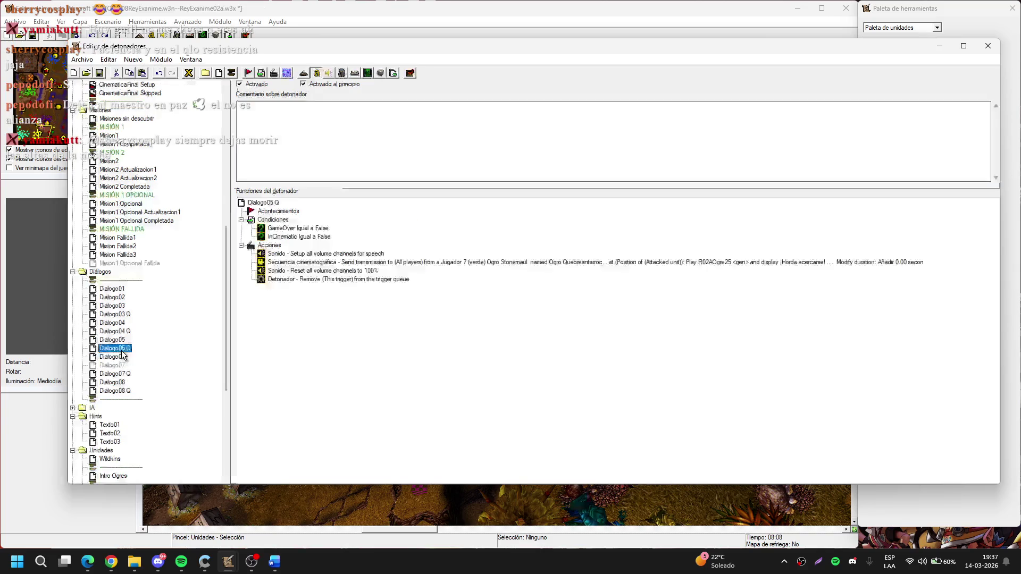
{"action": "left_click", "coordinate": [122, 357]}
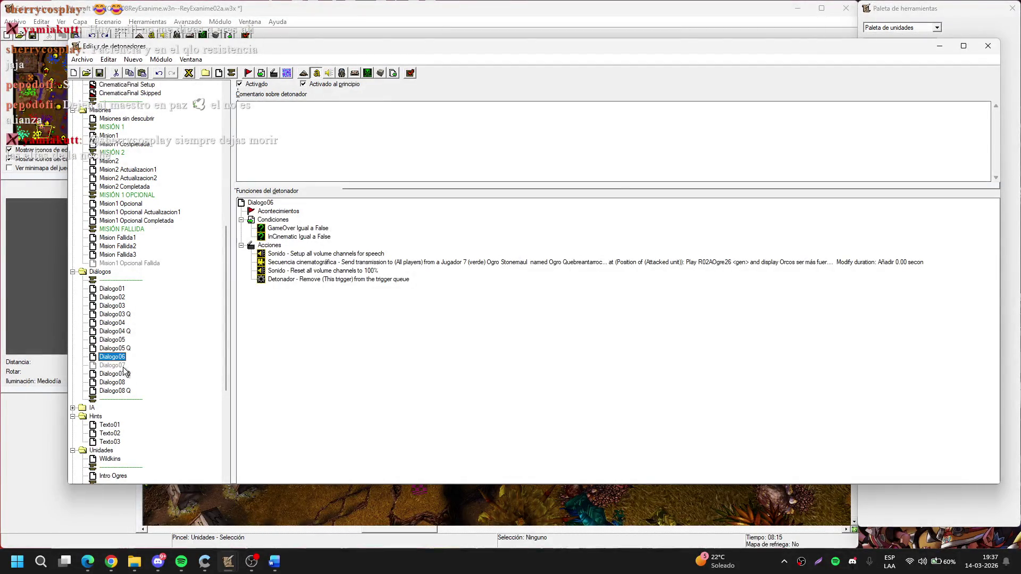
{"action": "left_click", "coordinate": [124, 373]}
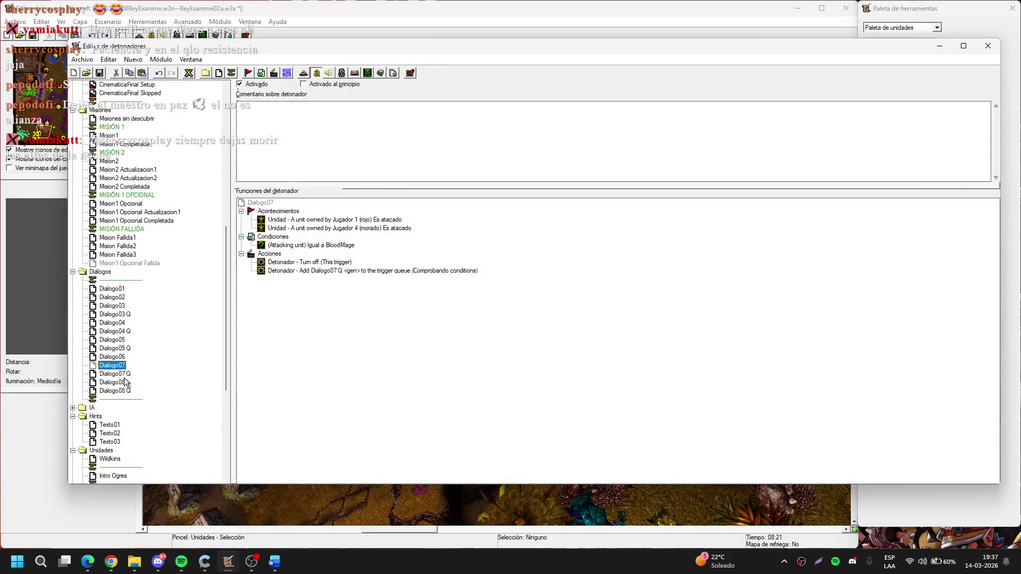
{"action": "left_click", "coordinate": [121, 382]}
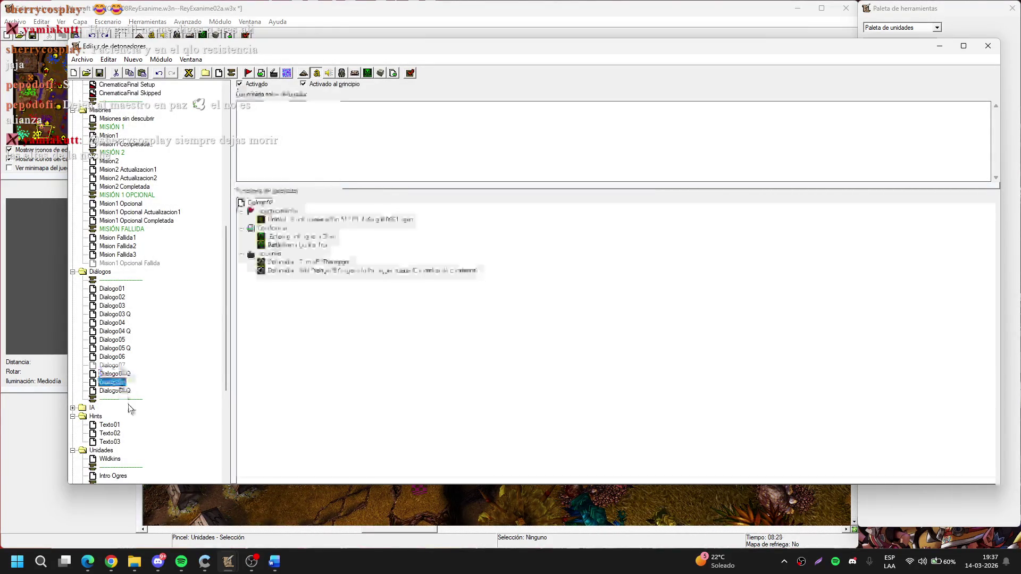
{"action": "left_click", "coordinate": [115, 391]}
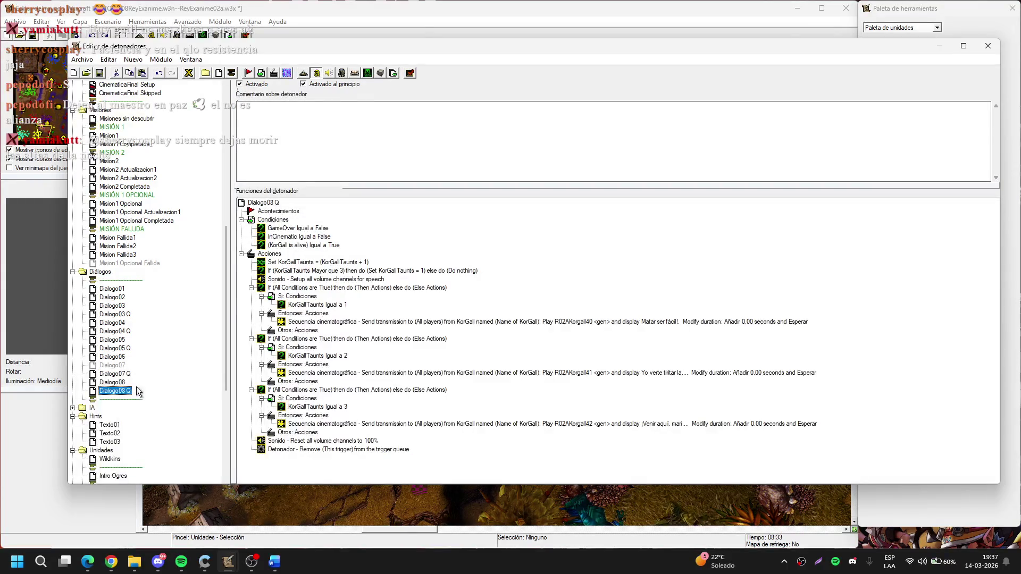
{"action": "scroll", "coordinate": [166, 374], "scroll_direction": "down", "scroll_amount": 4}
{"action": "scroll", "coordinate": [166, 372], "scroll_direction": "up", "scroll_amount": 2}
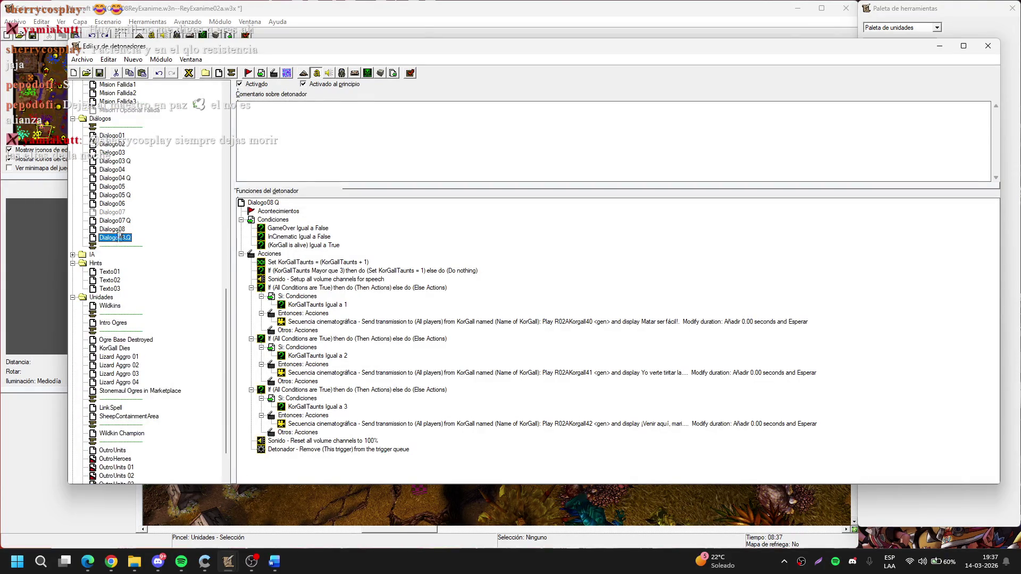
{"action": "left_click", "coordinate": [116, 231]}
{"action": "left_click", "coordinate": [115, 153]}
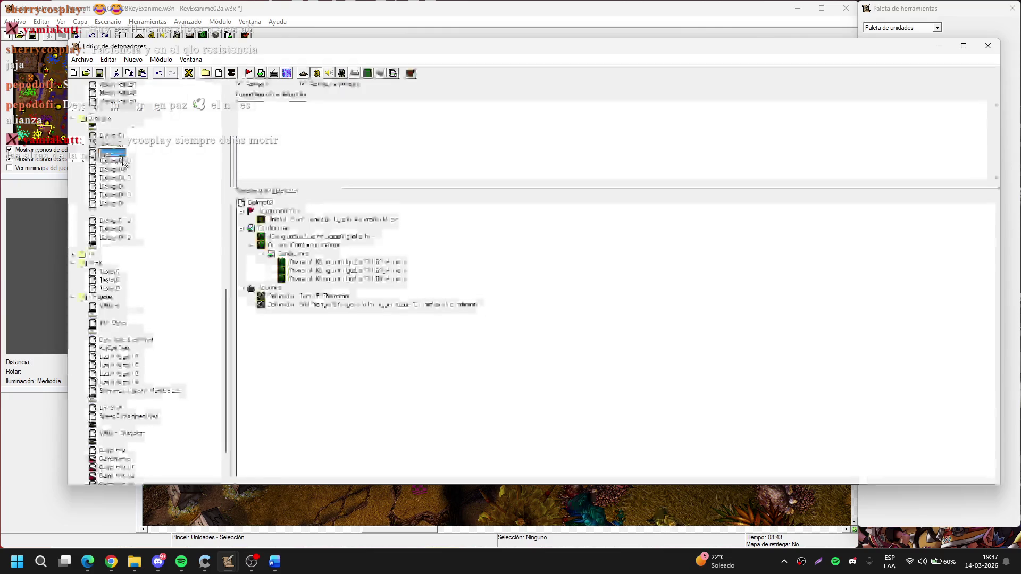
{"action": "left_click", "coordinate": [127, 162]}
Duplicate Dialogo04 and Dialogo04 Q, creating their 'Copiar' copies
{"action": "left_click", "coordinate": [127, 170]}
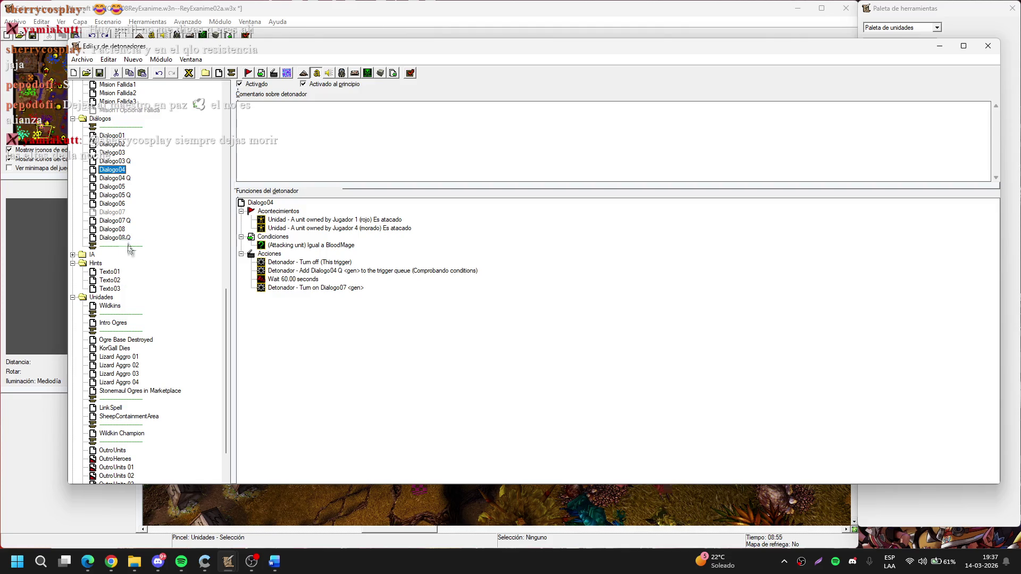
{"action": "key", "text": "ctrl+c"}
{"action": "key", "text": "ctrl+v"}
{"action": "left_click", "coordinate": [114, 178]}
{"action": "key", "text": "ctrl+c"}
{"action": "key", "text": "ctrl+v"}
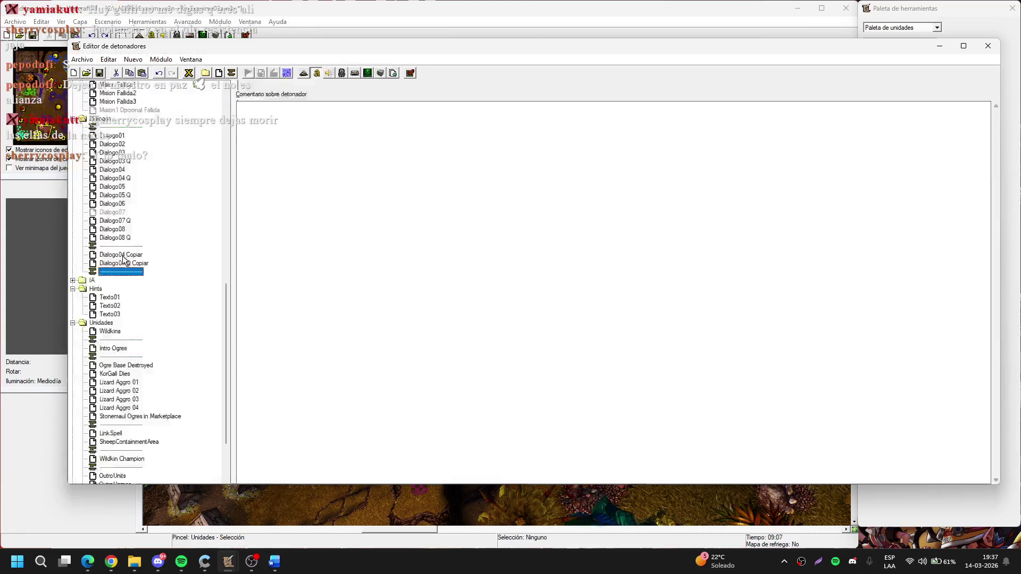
{"action": "left_click", "coordinate": [122, 255]}
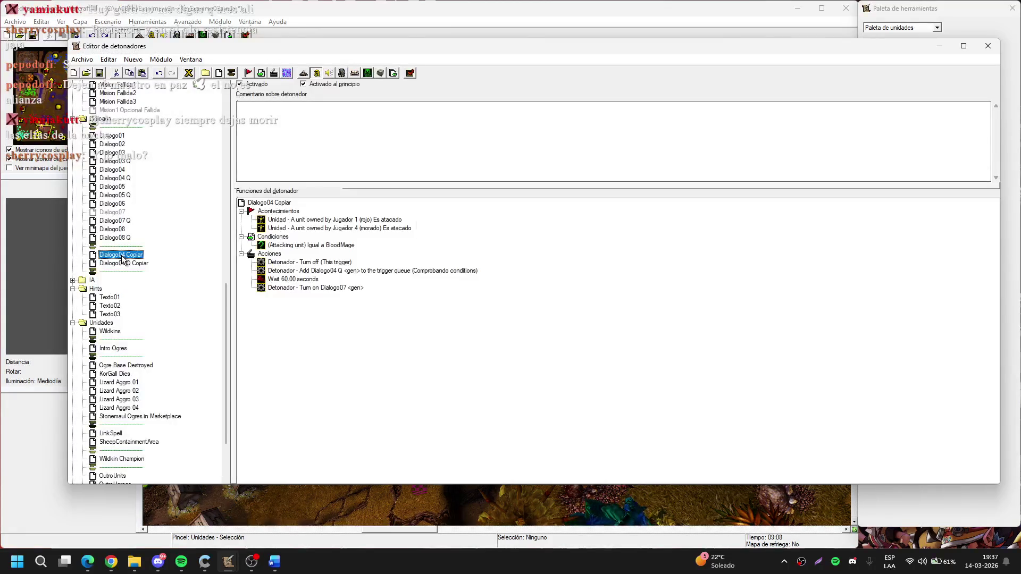
Name the first copy Dialogo09, and rename the Dialogo04 Q copy to Dialogo09 Q without the Copiar suffix
{"action": "type", "text": "Dialogo09"}
{"action": "key", "text": "Return"}
{"action": "left_click", "coordinate": [123, 264]}
{"action": "left_click", "coordinate": [122, 264]}
{"action": "left_click", "coordinate": [126, 264]}
{"action": "key", "text": "BackSpace"}
{"action": "type", "text": "9"}
{"action": "key", "text": "BackSpace"}
{"action": "key", "text": "BackSpace"}
{"action": "key", "text": "Return"}
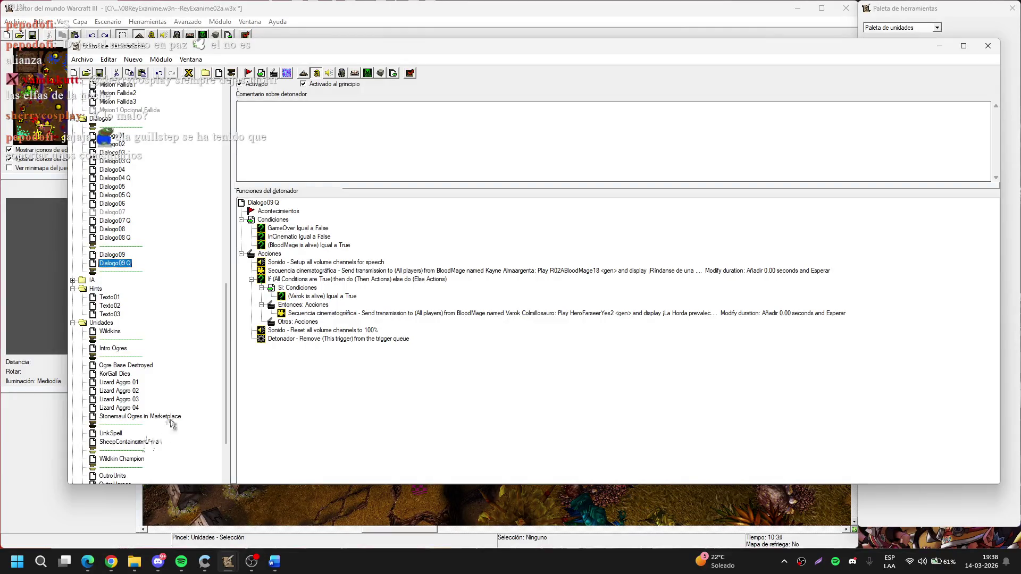
{"action": "left_click", "coordinate": [112, 255]}
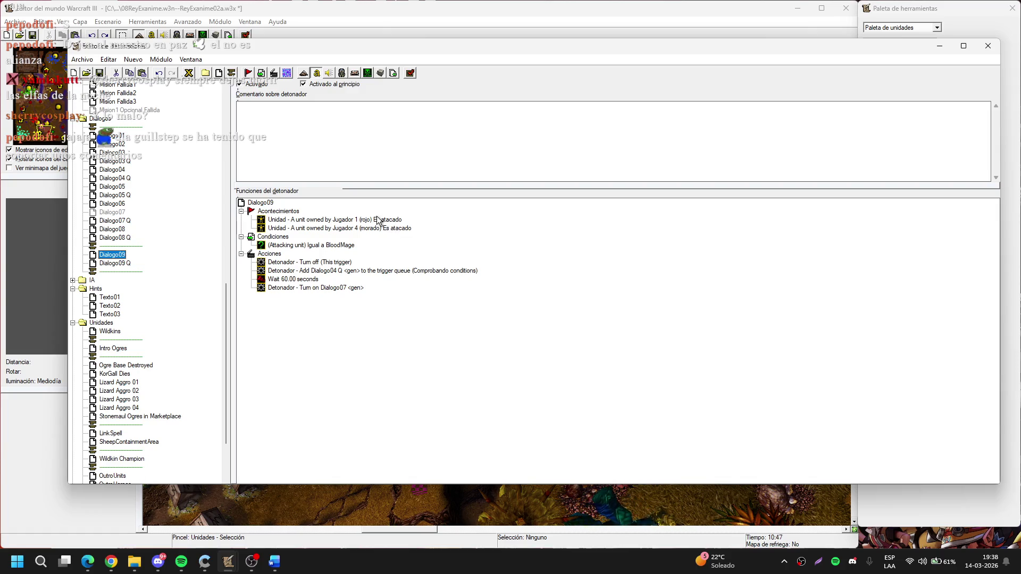
Delete the Jugador 1 attack event and change the other to a unit within 512 of Hojalatero 0179
{"action": "left_click", "coordinate": [378, 220]}
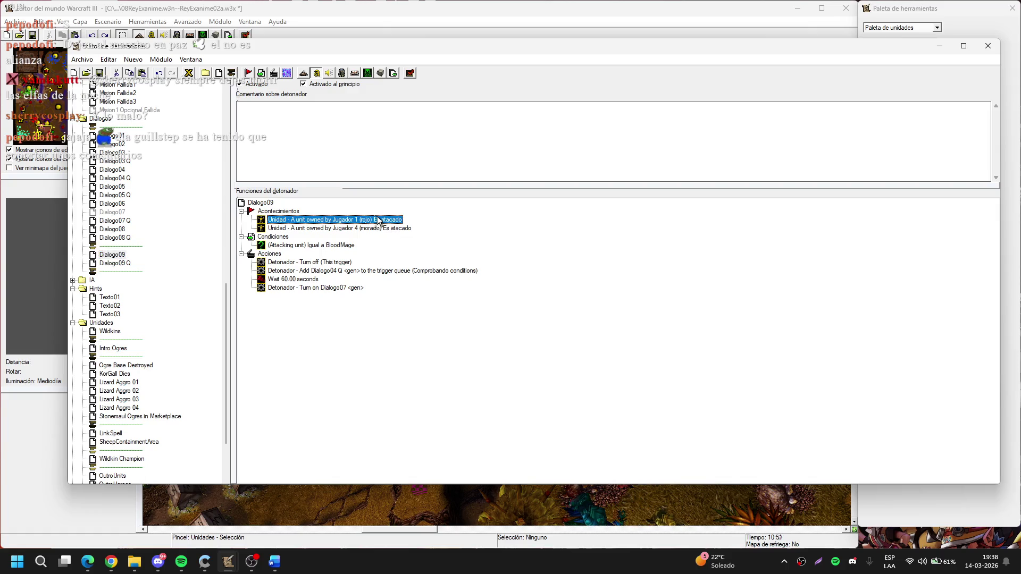
{"action": "key", "text": "Delete"}
{"action": "key", "text": "Return"}
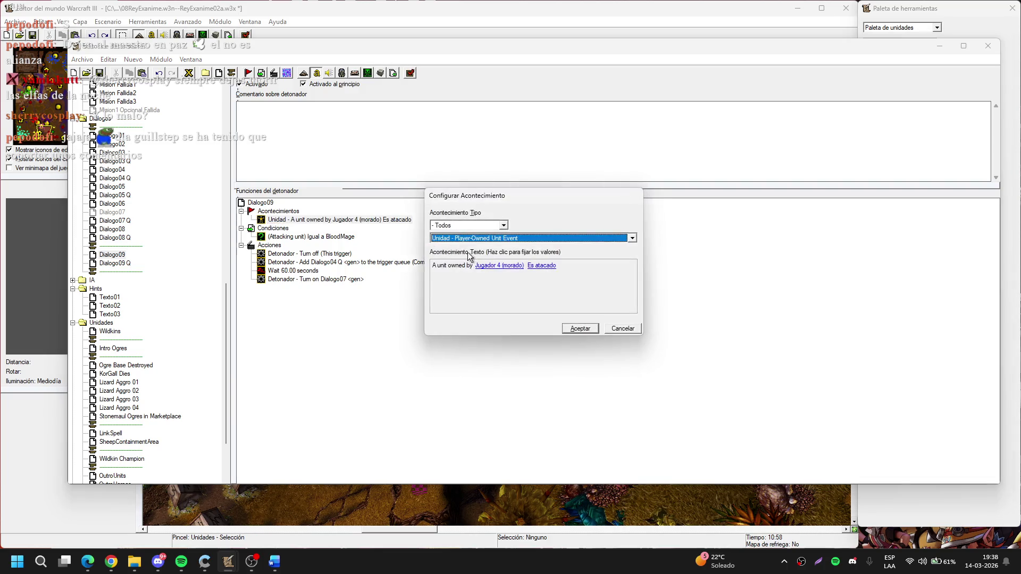
{"action": "key", "text": "Down"}
{"action": "key", "text": "Down"}
{"action": "key", "text": "Down"}
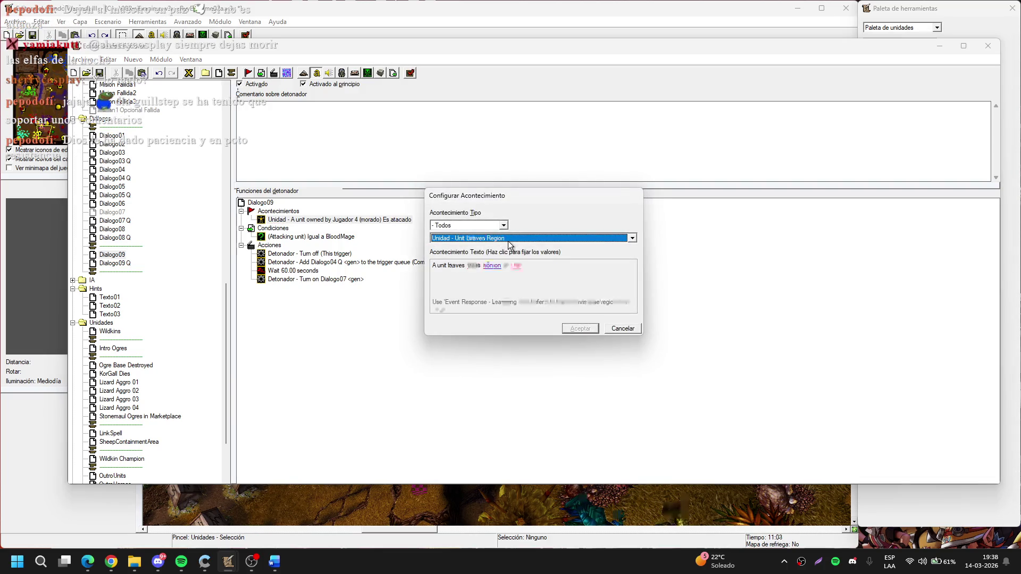
{"action": "left_click", "coordinate": [492, 266]}
{"action": "type", "text": "512"}
{"action": "key", "text": "Return"}
{"action": "left_click", "coordinate": [520, 266]}
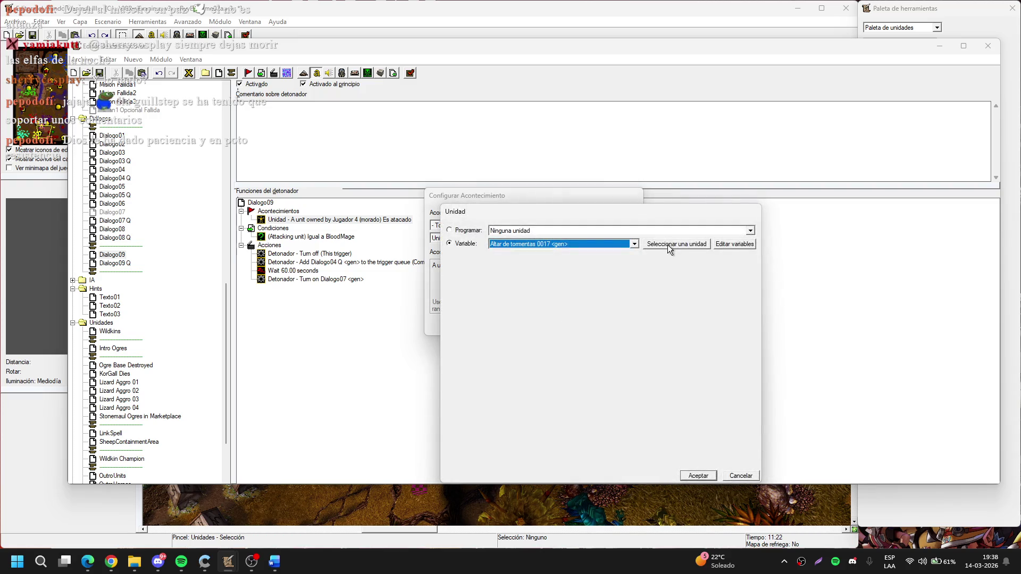
{"action": "left_click", "coordinate": [668, 244]}
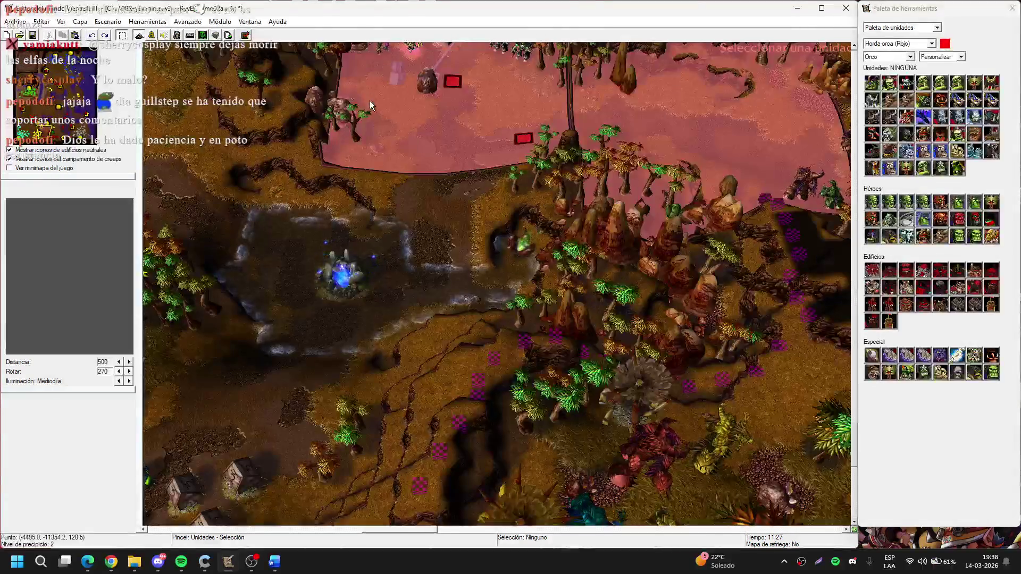
{"action": "key", "text": "Escape"}
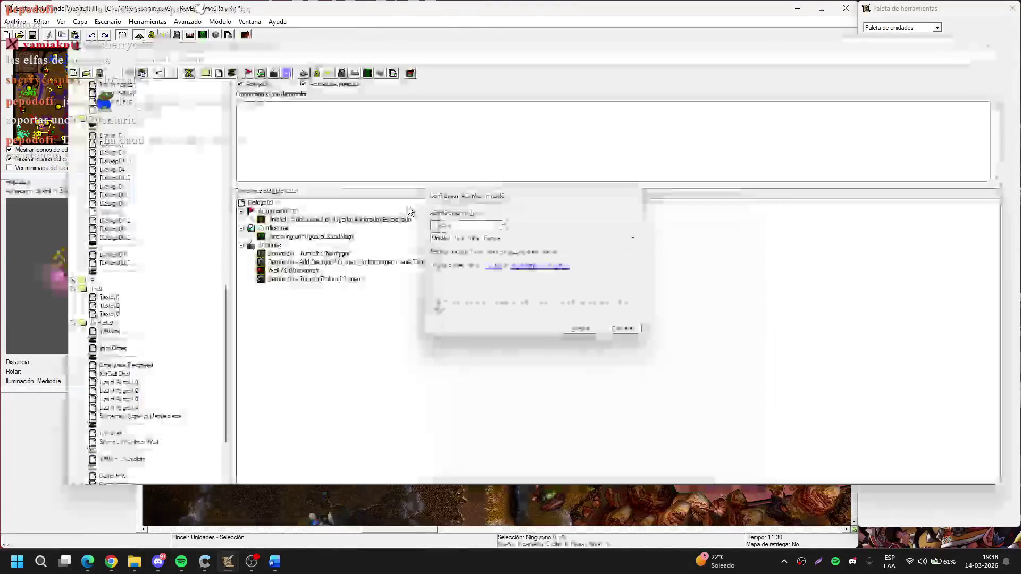
{"action": "double_click", "coordinate": [335, 235]}
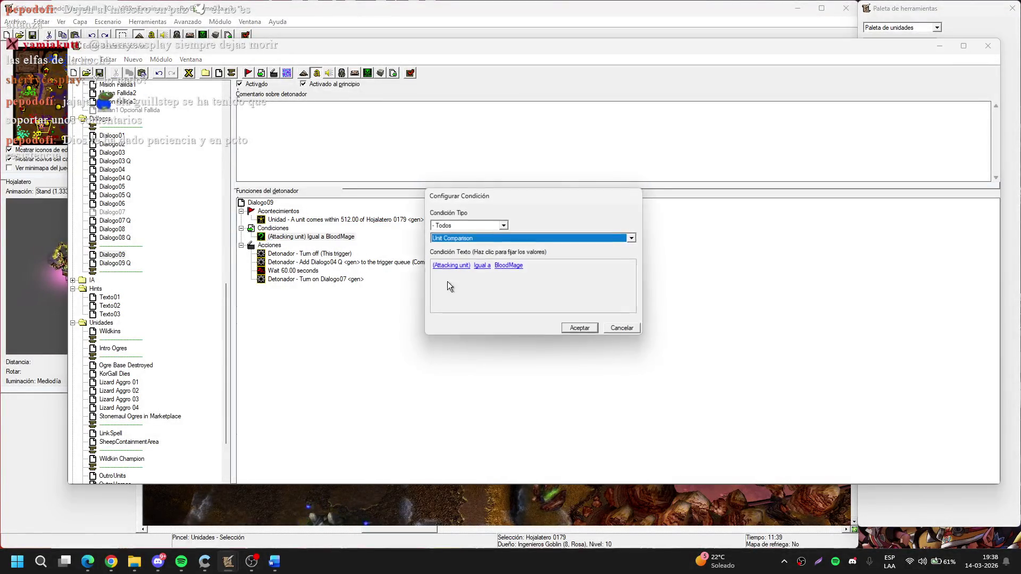
Change the BloodMage condition into a boolean Hero Has Item check
{"action": "left_click", "coordinate": [470, 269]}
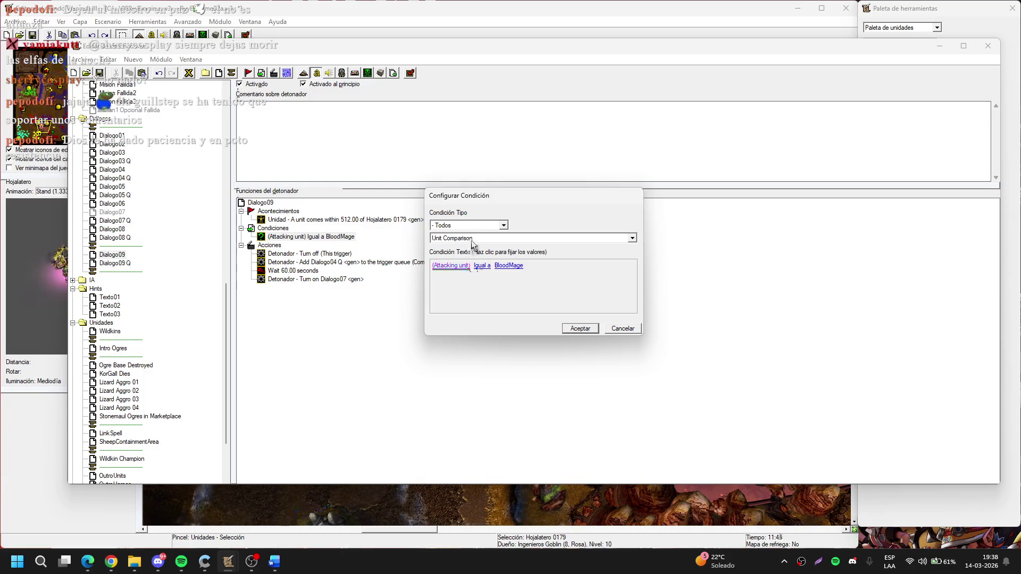
{"action": "key", "text": "b"}
{"action": "left_click", "coordinate": [481, 266]}
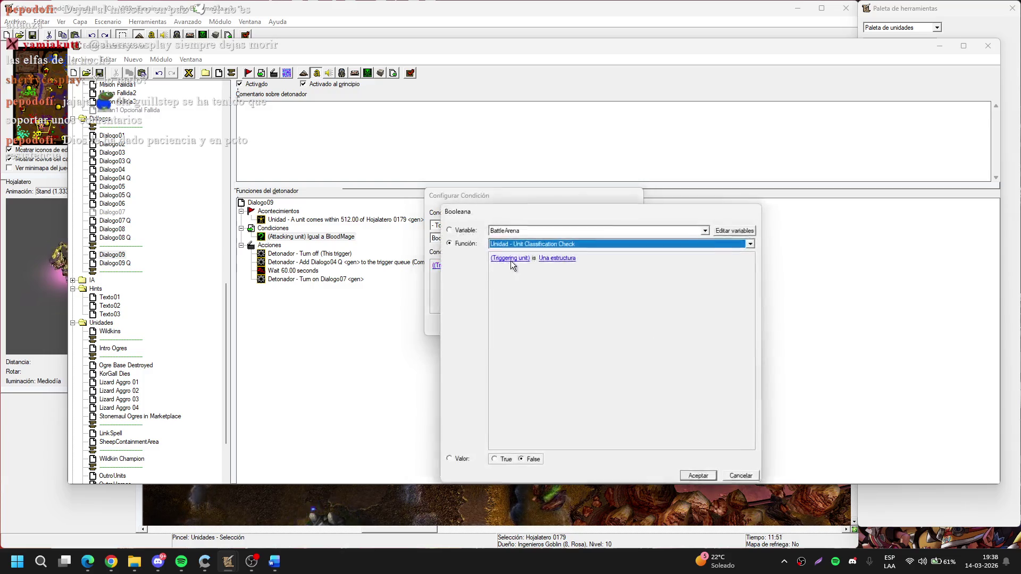
{"action": "left_click", "coordinate": [536, 243]}
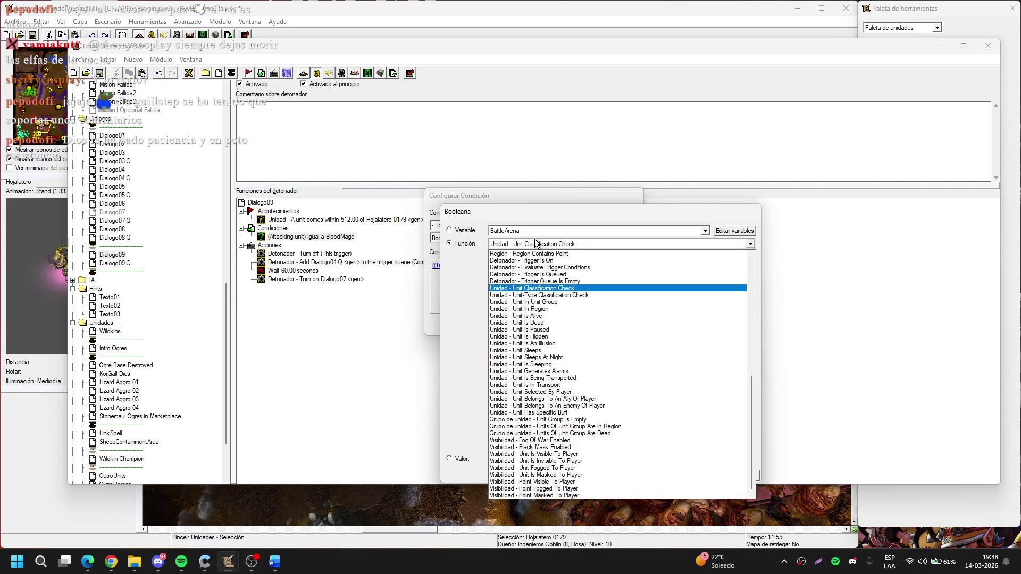
{"action": "left_click", "coordinate": [535, 244]}
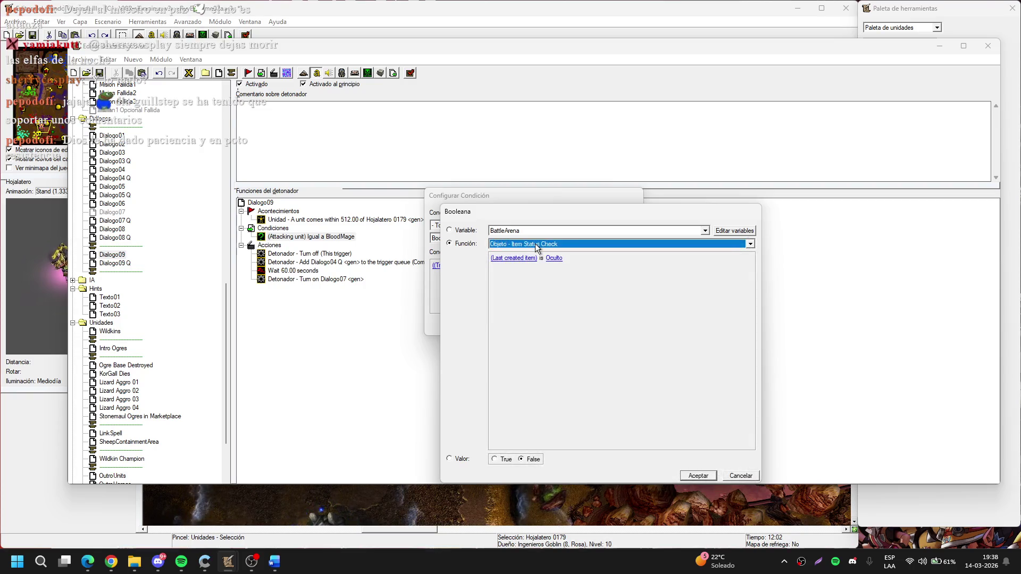
{"action": "left_click", "coordinate": [535, 244]}
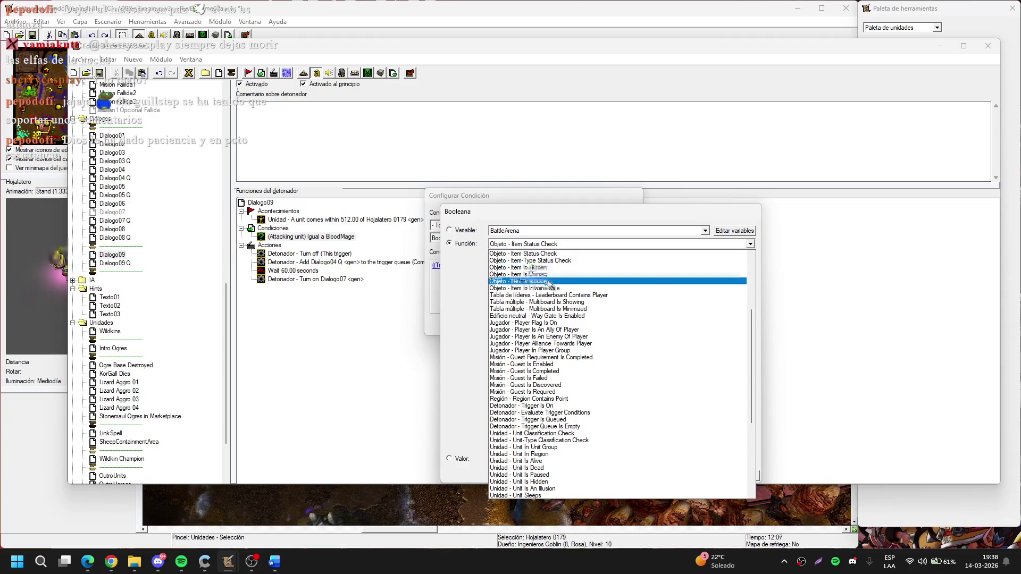
{"action": "left_click", "coordinate": [555, 254]}
{"action": "key", "text": "Down"}
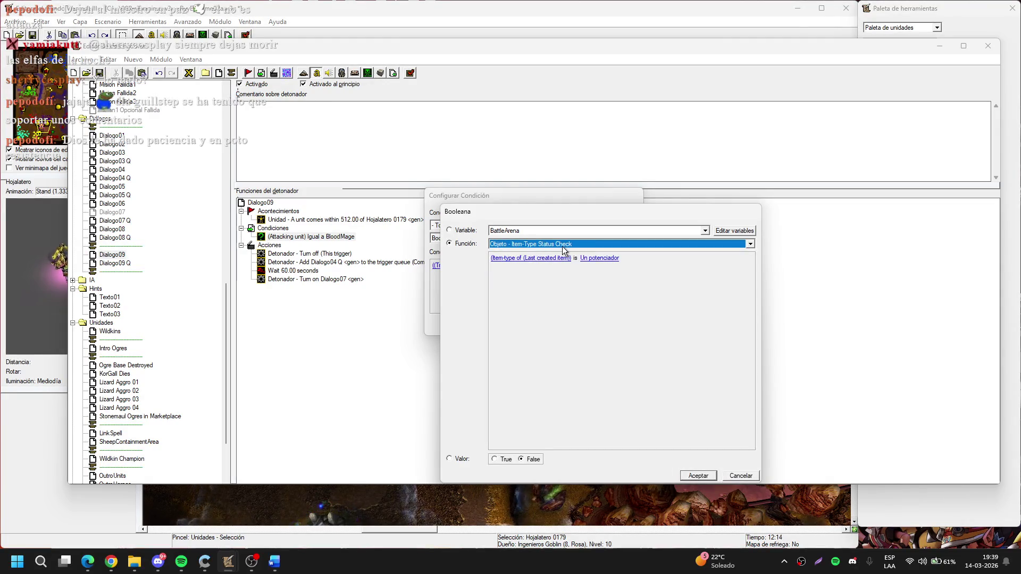
{"action": "key", "text": "Down"}
{"action": "key", "text": "Down"}
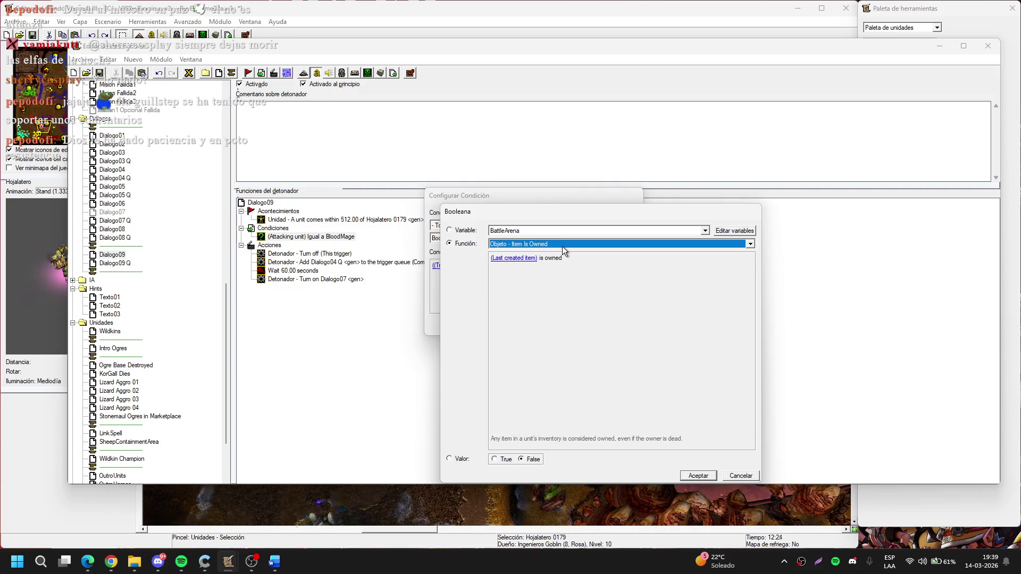
{"action": "key", "text": "Down"}
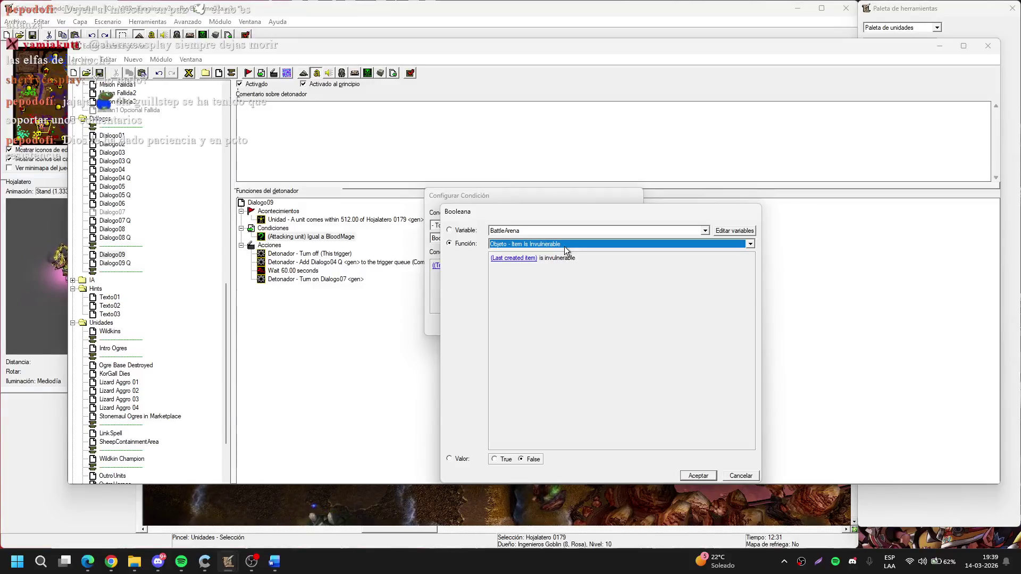
{"action": "key", "text": "Down"}
{"action": "left_click", "coordinate": [564, 247]}
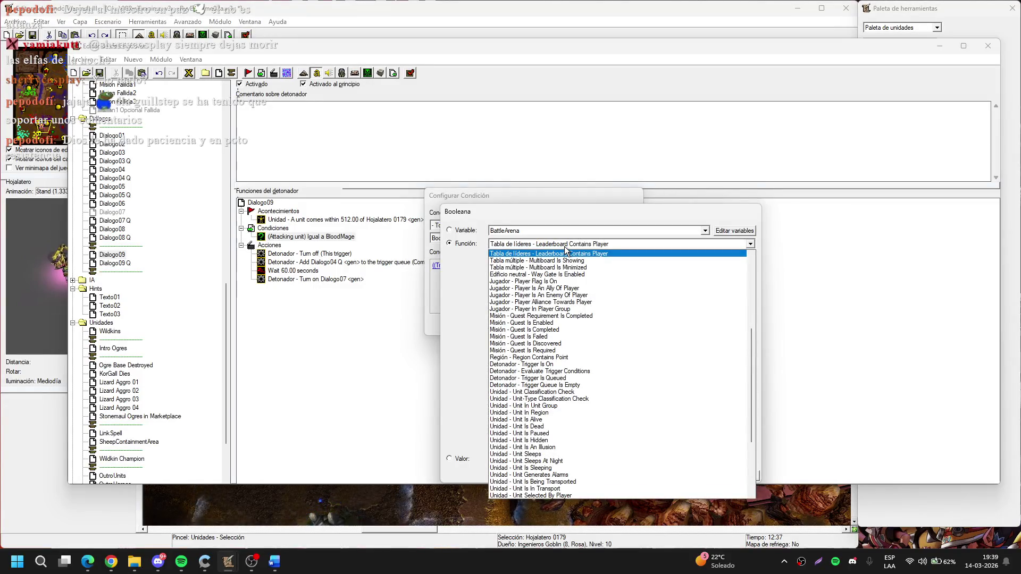
{"action": "scroll", "coordinate": [563, 246], "scroll_direction": "up", "scroll_amount": 5}
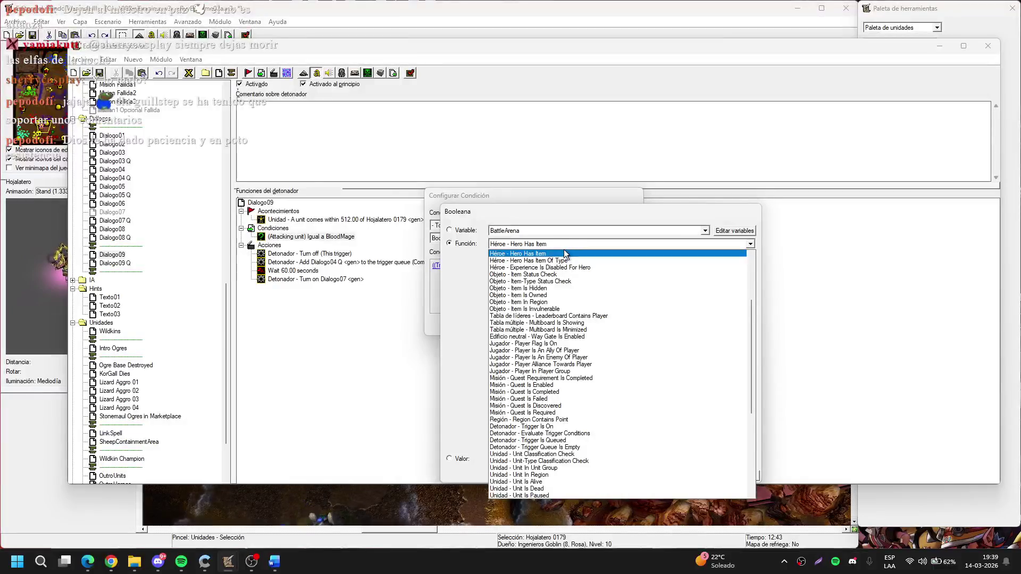
{"action": "left_click", "coordinate": [547, 253]}
Set the Hero Has Item check to the entering unit holding AntimagicPotion
{"action": "left_click", "coordinate": [512, 259]}
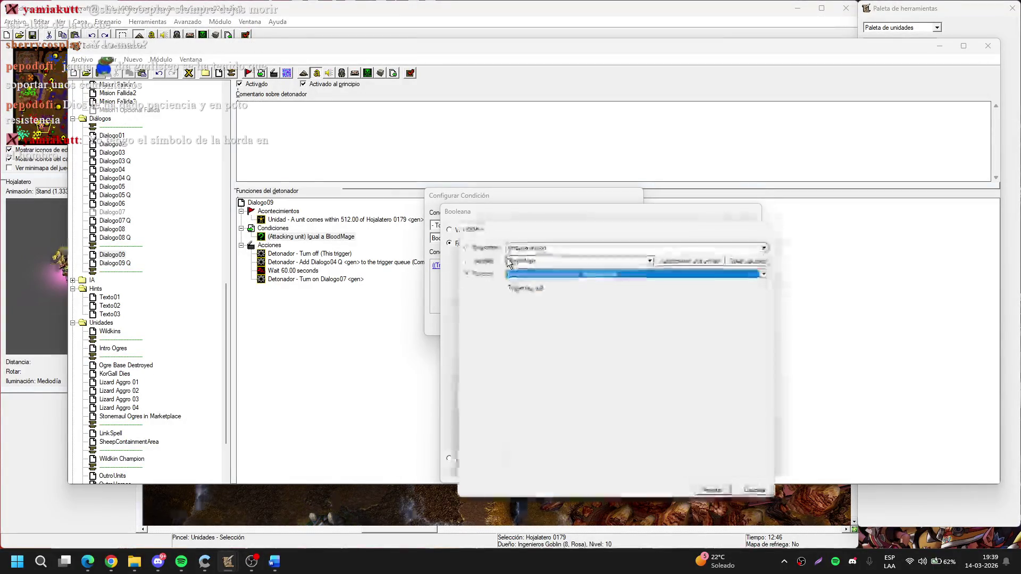
{"action": "left_click", "coordinate": [614, 273]}
{"action": "scroll", "coordinate": [608, 367], "scroll_direction": "up", "scroll_amount": 3}
{"action": "left_click", "coordinate": [605, 377]}
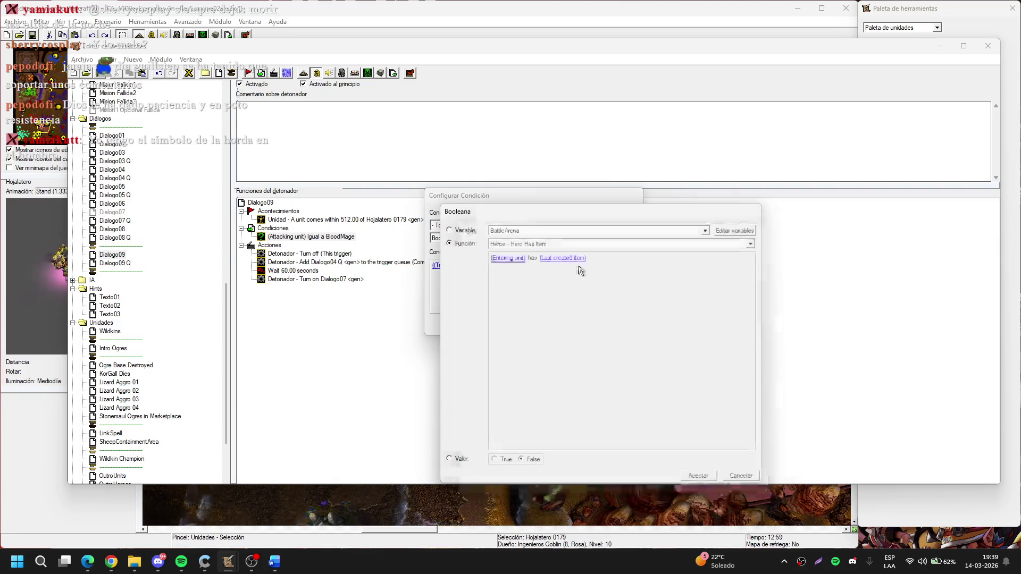
{"action": "left_click", "coordinate": [571, 260]}
{"action": "left_click", "coordinate": [486, 260]}
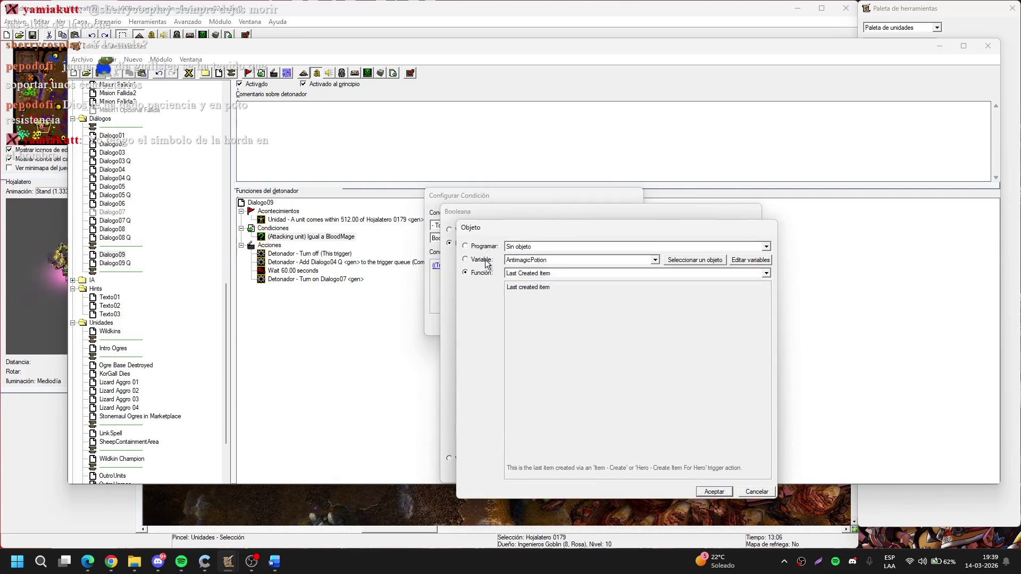
{"action": "key", "text": "Return"}
{"action": "key", "text": "Return"}
{"action": "key", "text": "Return"}
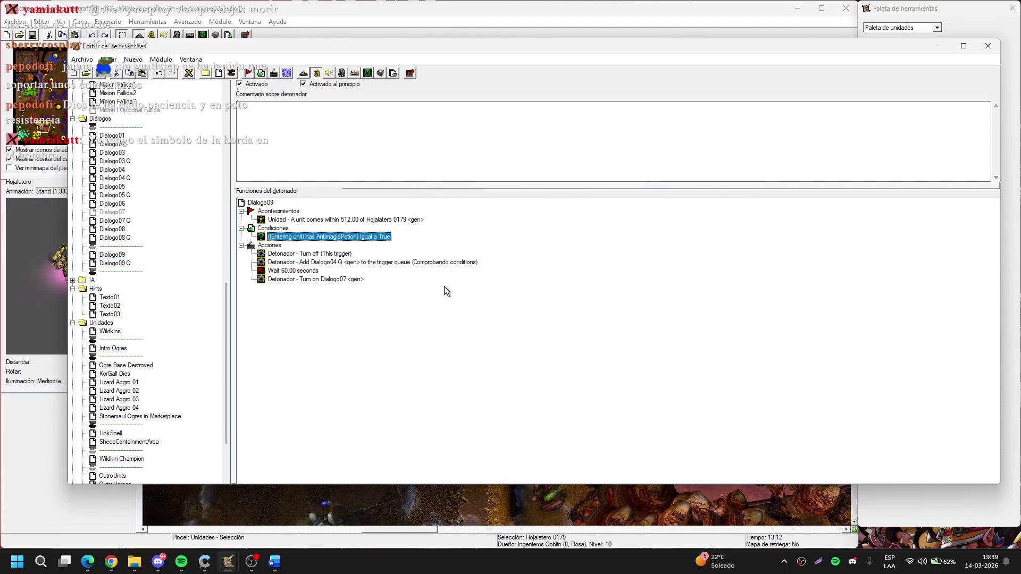
Make the queue action add Dialogo09 Q, and delete the Wait and Turn on actions
{"action": "double_click", "coordinate": [346, 262]}
{"action": "left_click", "coordinate": [463, 265]}
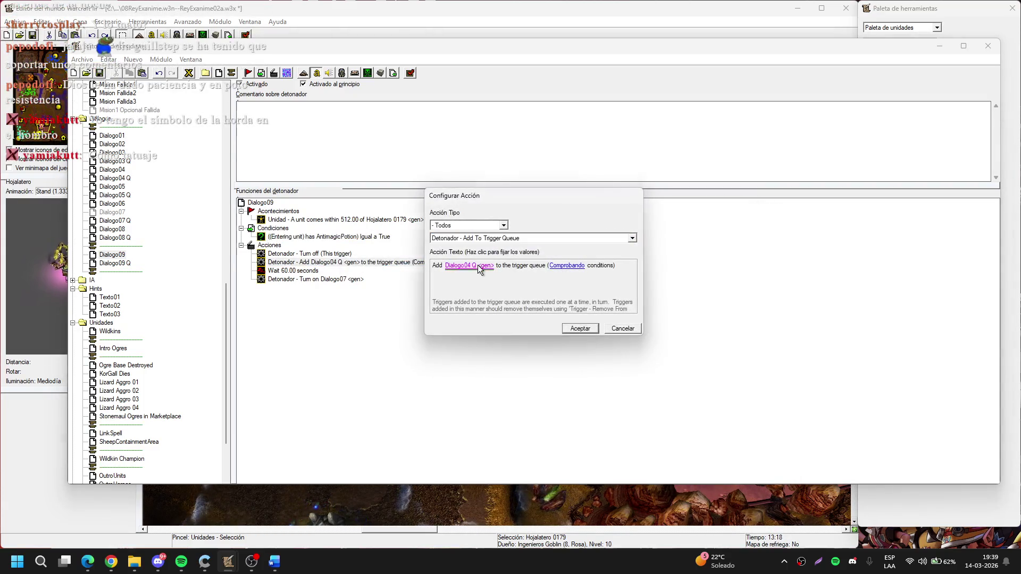
{"action": "left_click", "coordinate": [525, 231]}
{"action": "left_click", "coordinate": [534, 302]}
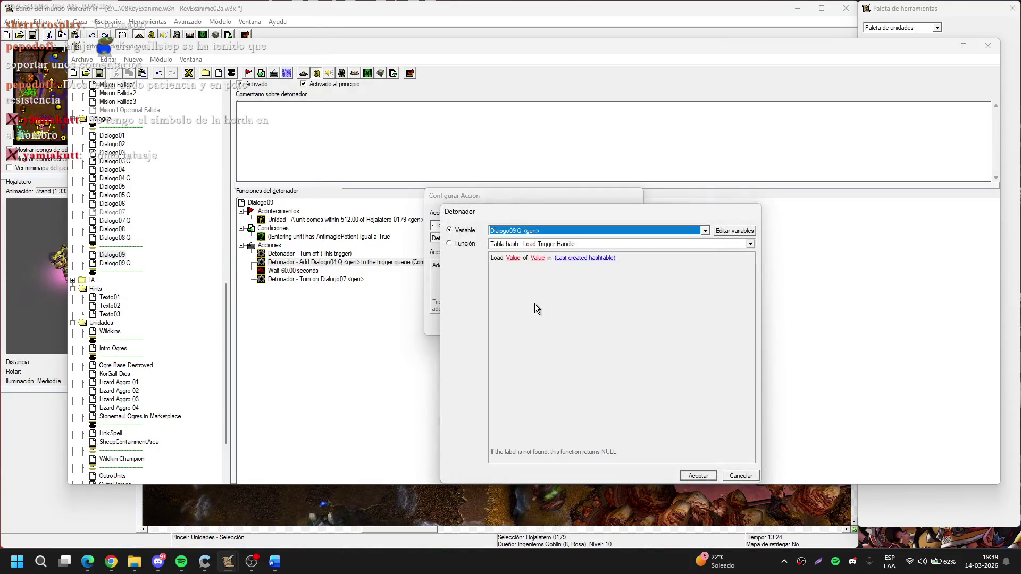
{"action": "key", "text": "Return"}
{"action": "key", "text": "Return"}
{"action": "left_click", "coordinate": [318, 271]}
{"action": "key", "text": "Delete"}
{"action": "key", "text": "Delete"}
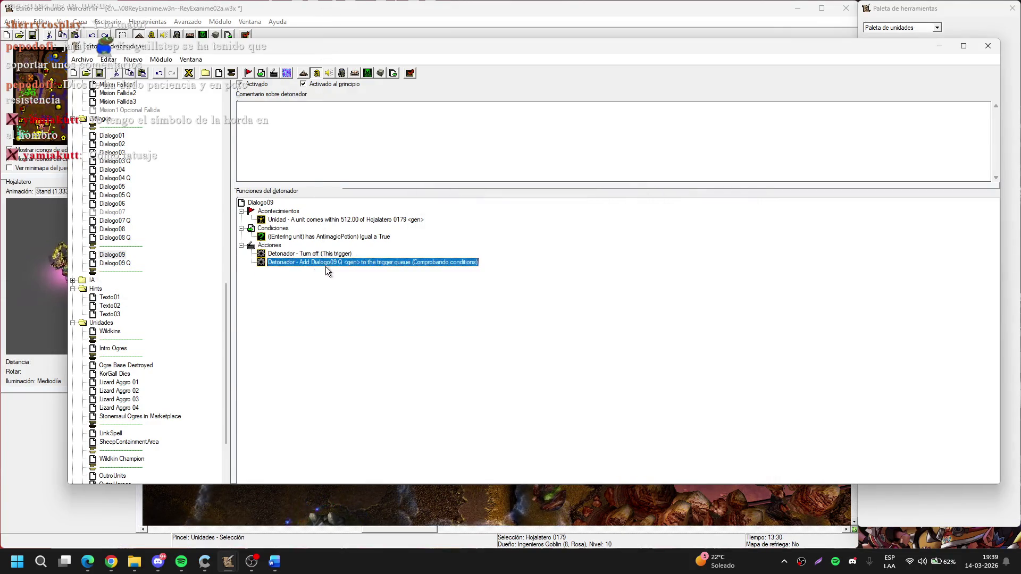
Add a condition requiring quest Mis1Op to be discovered
{"action": "double_click", "coordinate": [305, 238]}
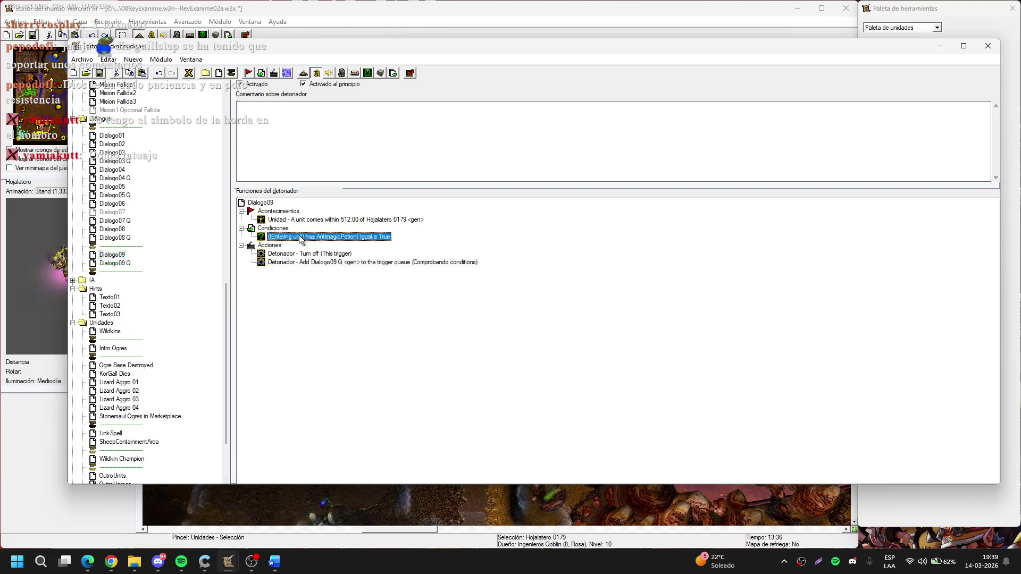
{"action": "left_click", "coordinate": [490, 266]}
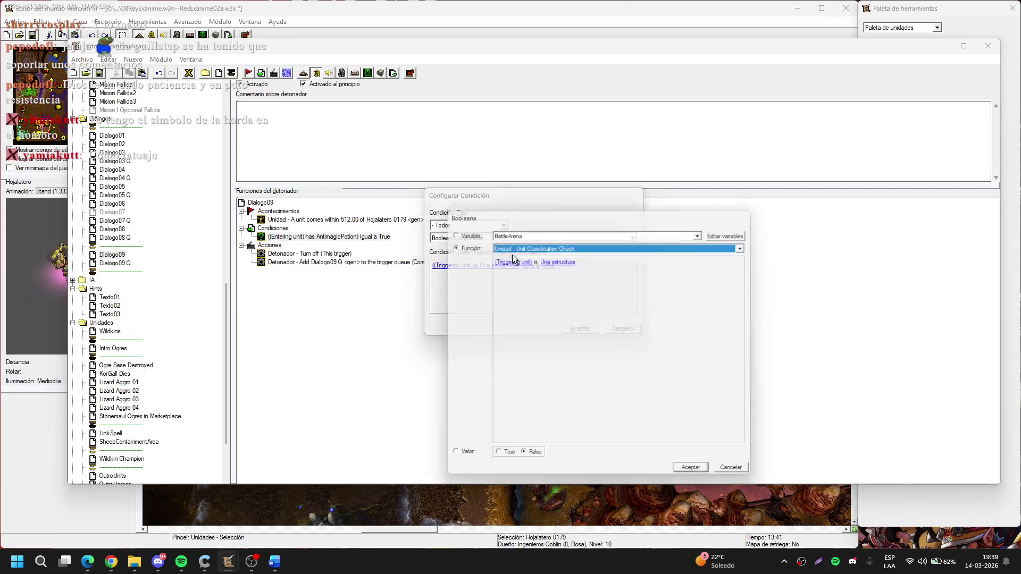
{"action": "key", "text": "m"}
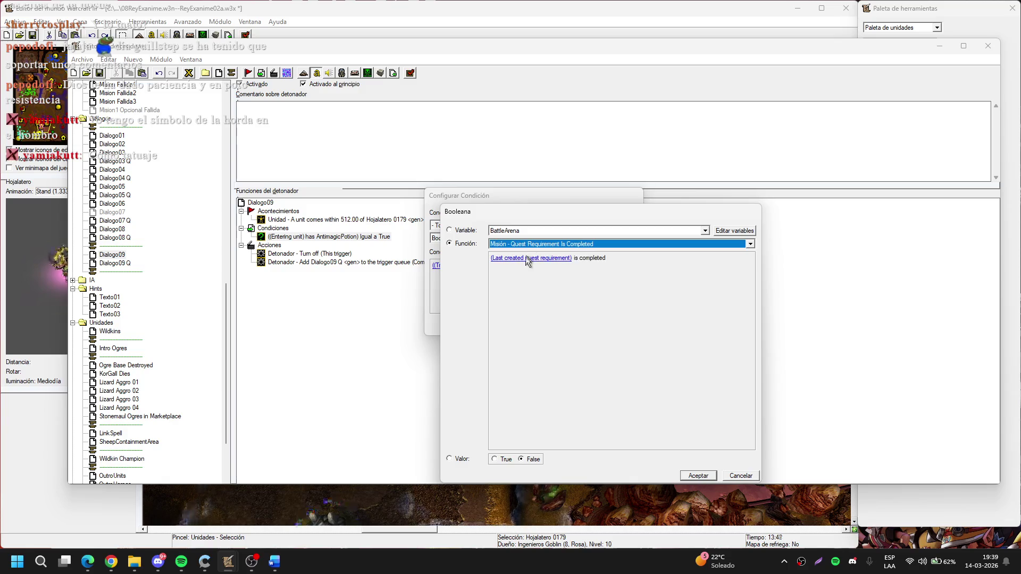
{"action": "key", "text": "Down"}
{"action": "key", "text": "Down"}
{"action": "key", "text": "Down"}
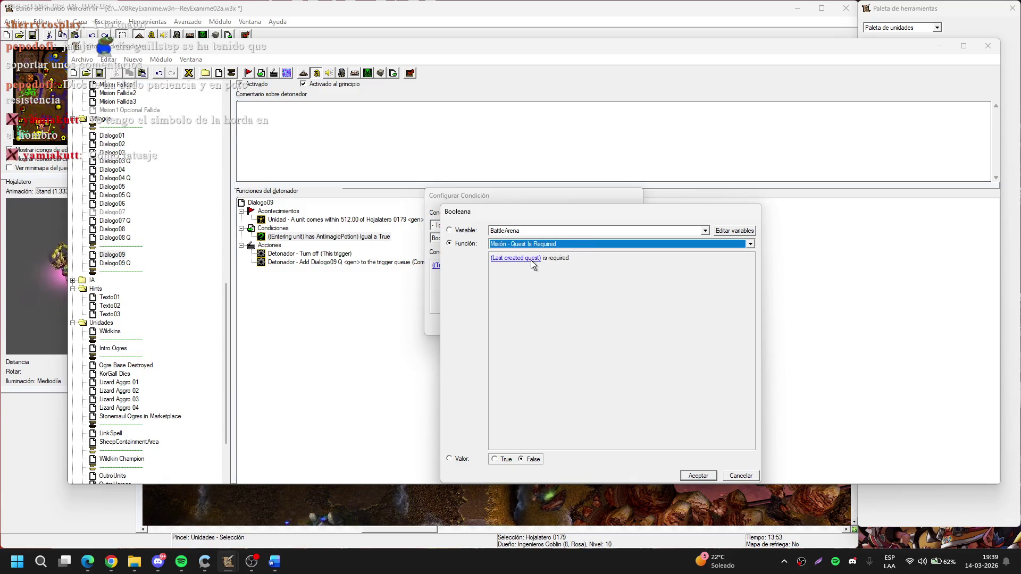
{"action": "left_click", "coordinate": [532, 259]}
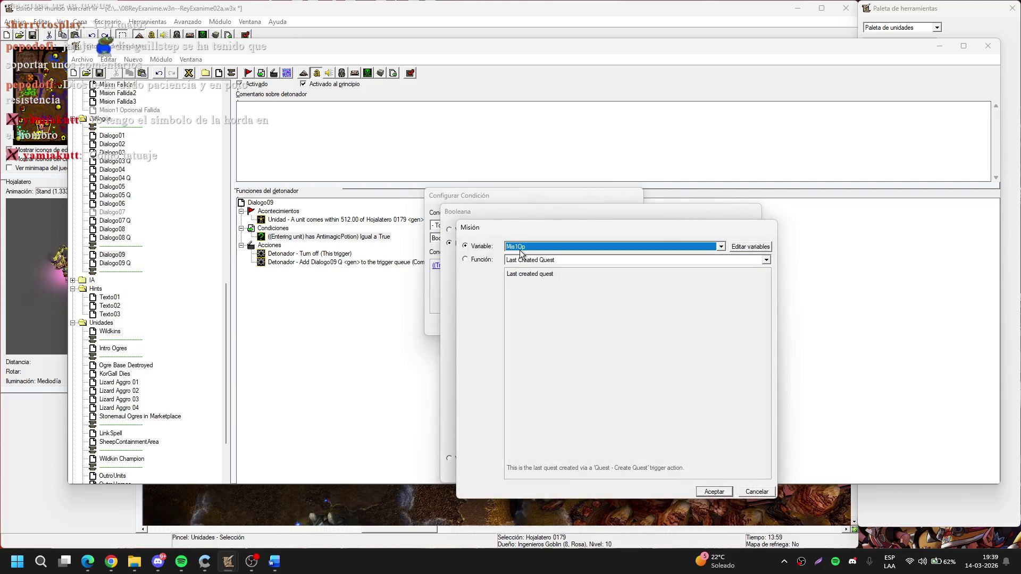
{"action": "key", "text": "Return"}
{"action": "key", "text": "Return"}
{"action": "key", "text": "Return"}
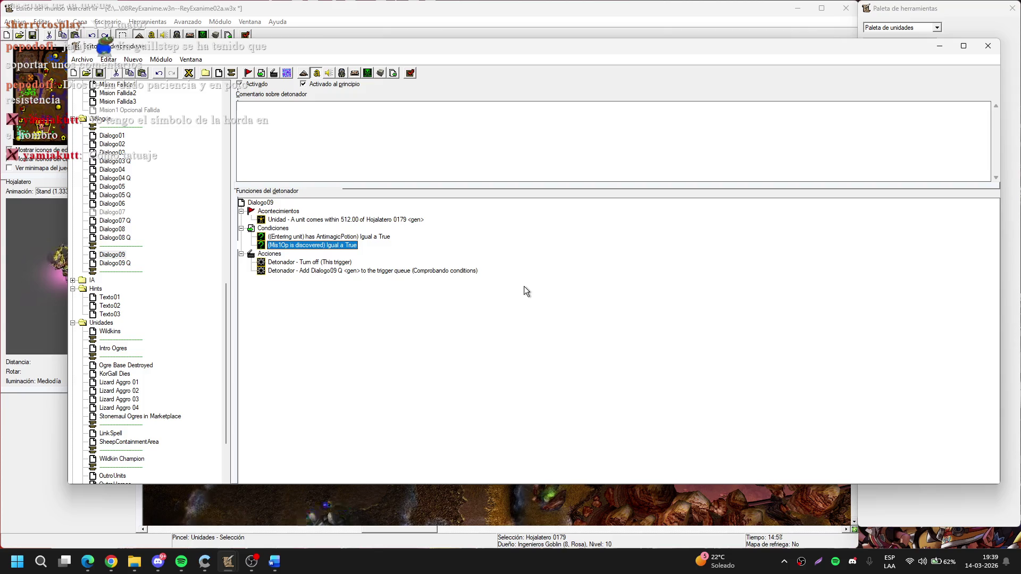
{"action": "left_click", "coordinate": [115, 263]}
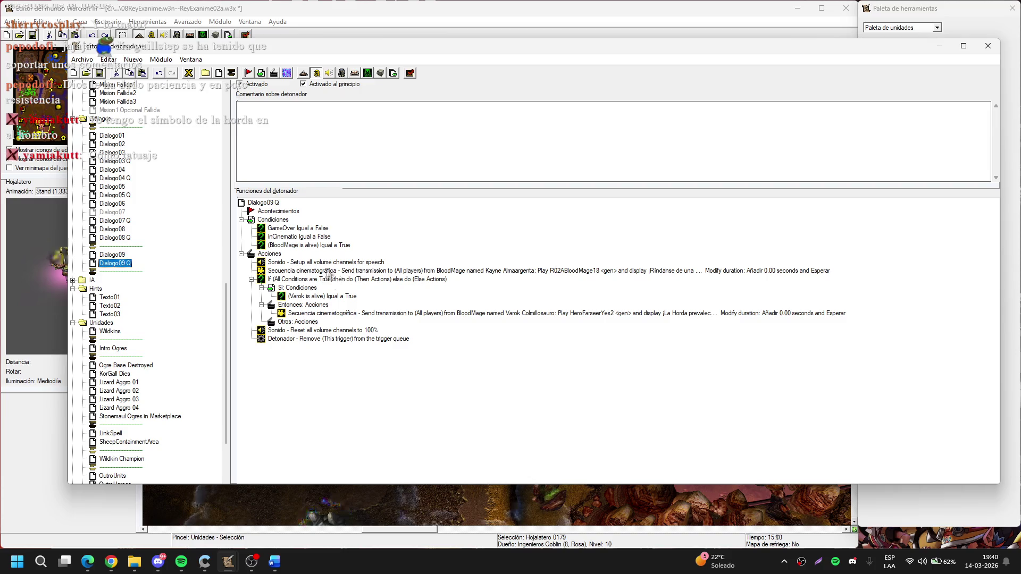
Make the alive condition check GoblinTinker and delete the Varok If/Then/Else action
{"action": "double_click", "coordinate": [314, 245]}
{"action": "left_click", "coordinate": [457, 266]}
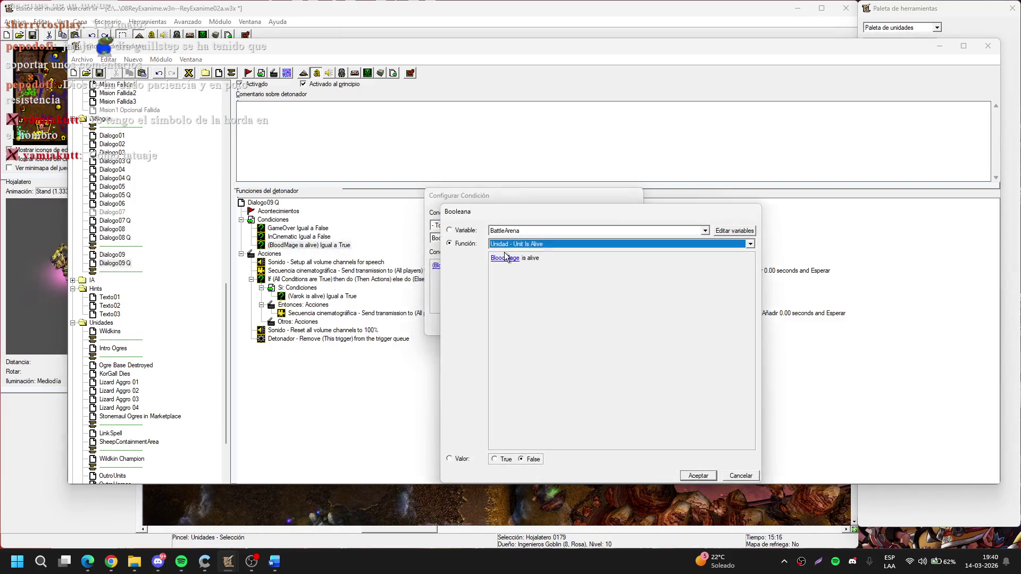
{"action": "left_click", "coordinate": [505, 258]}
{"action": "left_click", "coordinate": [687, 256]}
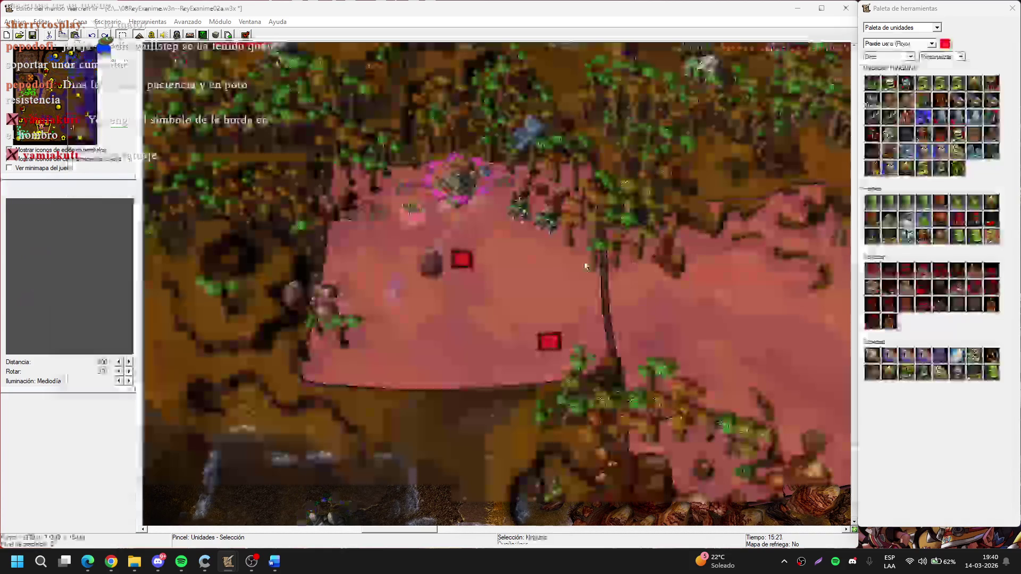
{"action": "left_click", "coordinate": [410, 209]}
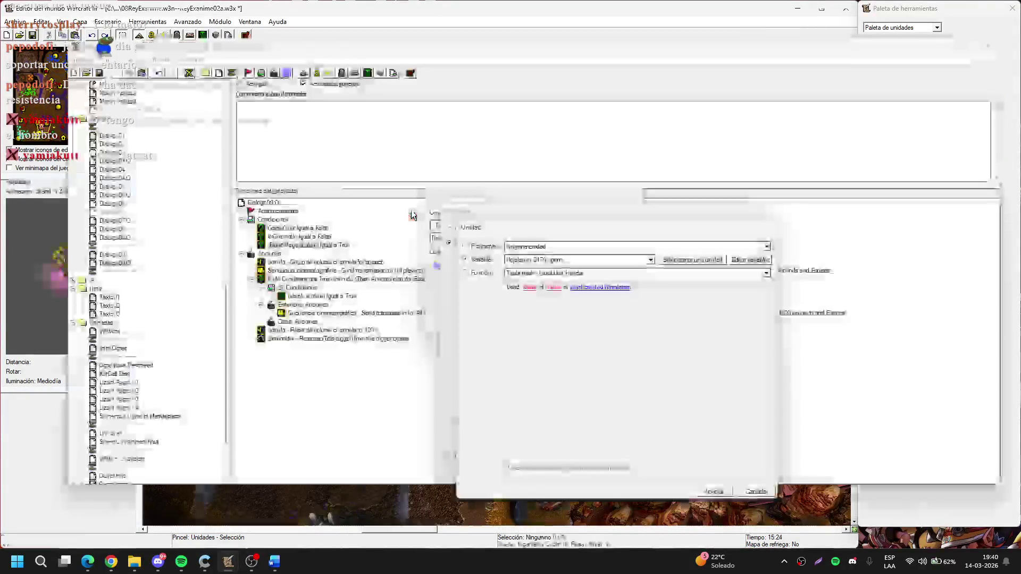
{"action": "key", "text": "Return"}
{"action": "key", "text": "Return"}
{"action": "key", "text": "Return"}
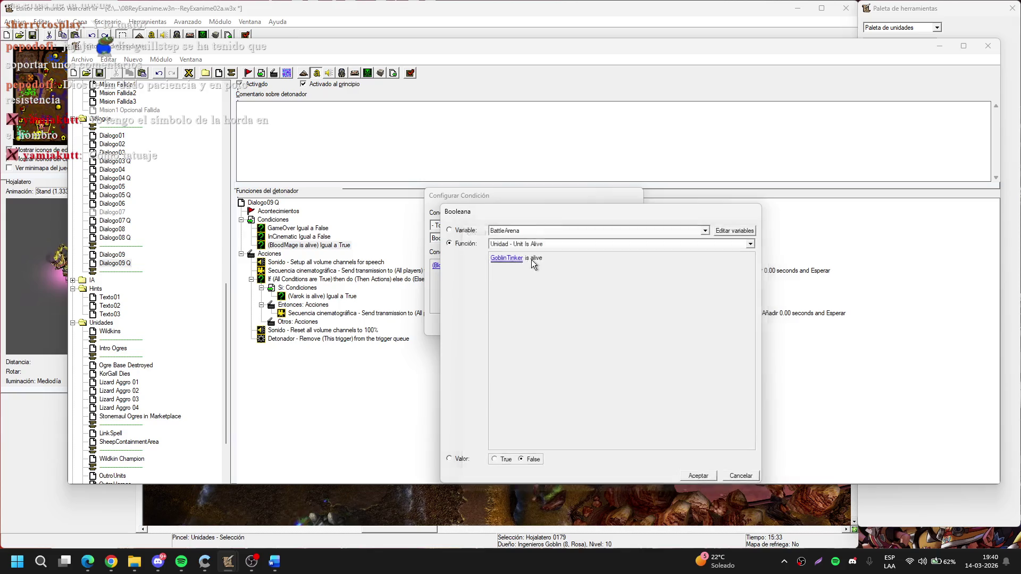
{"action": "left_click", "coordinate": [394, 271]}
{"action": "left_click", "coordinate": [407, 280]}
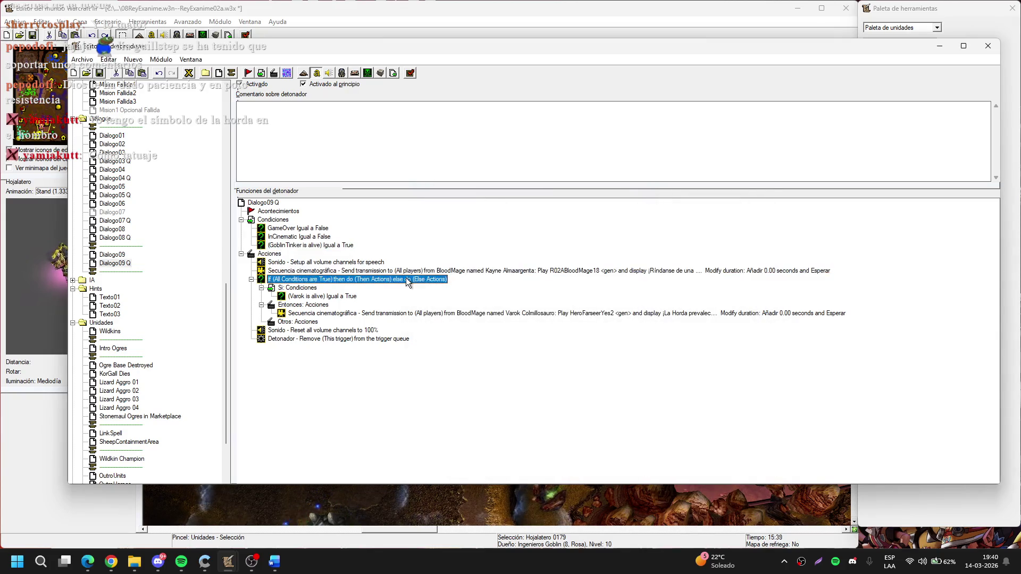
{"action": "key", "text": "Delete"}
Make GoblinTinker the transmission's speaker, with Name of GoblinTinker as the displayed name
{"action": "double_click", "coordinate": [420, 271]}
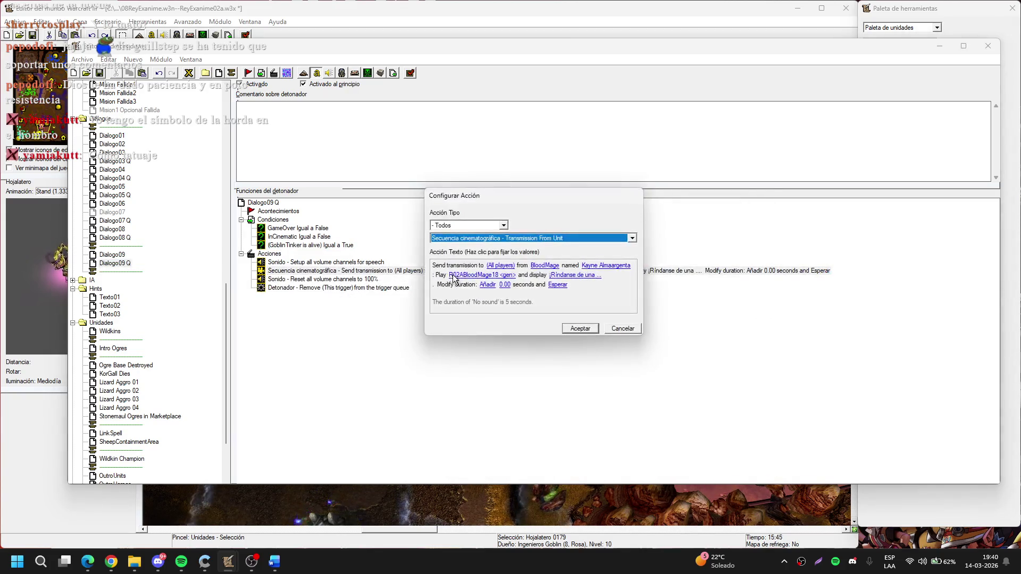
{"action": "left_click", "coordinate": [558, 268]}
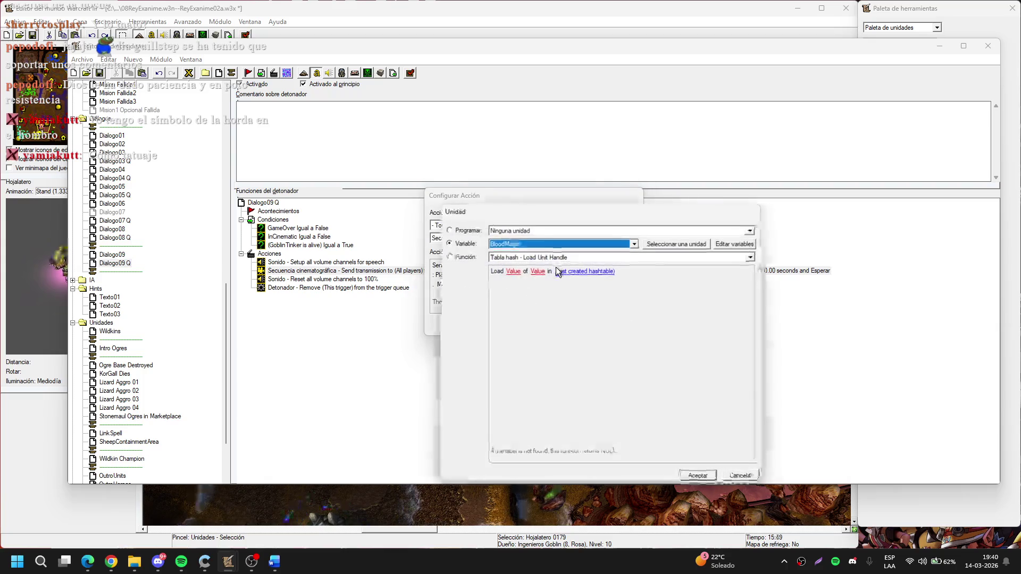
{"action": "key", "text": "Return"}
{"action": "left_click", "coordinate": [616, 266]}
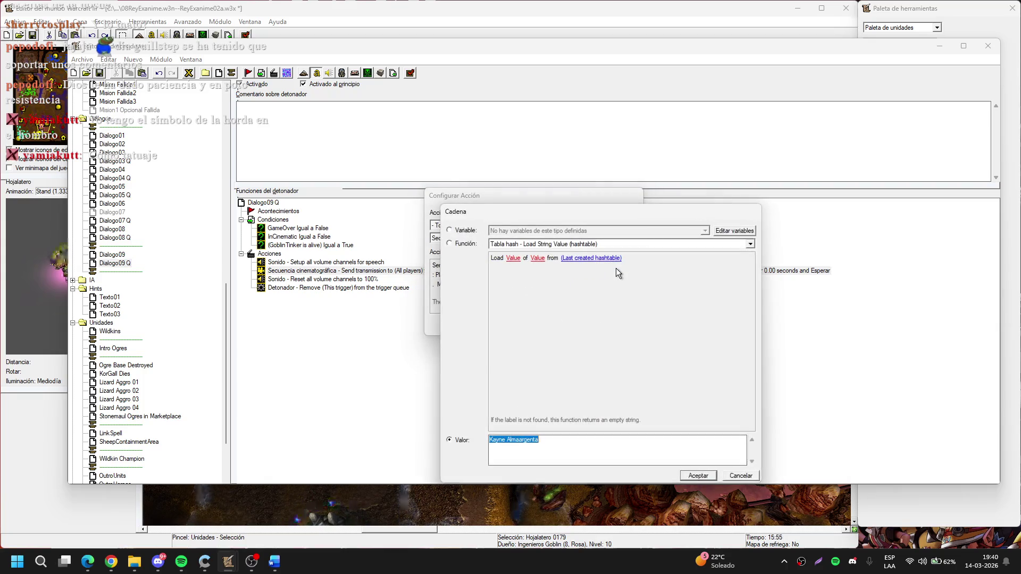
{"action": "double_click", "coordinate": [552, 245]}
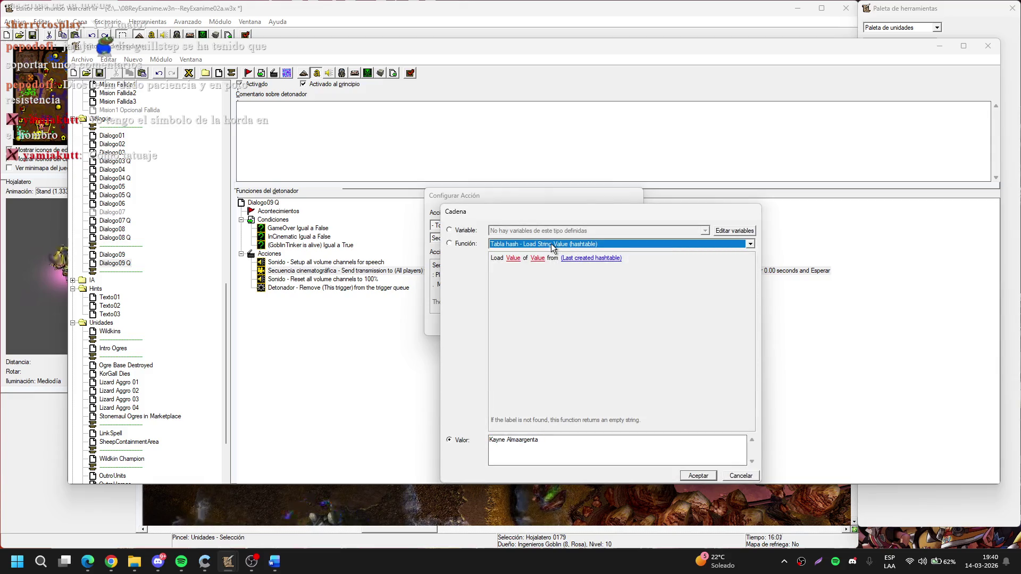
{"action": "scroll", "coordinate": [552, 245], "scroll_direction": "down", "scroll_amount": 3}
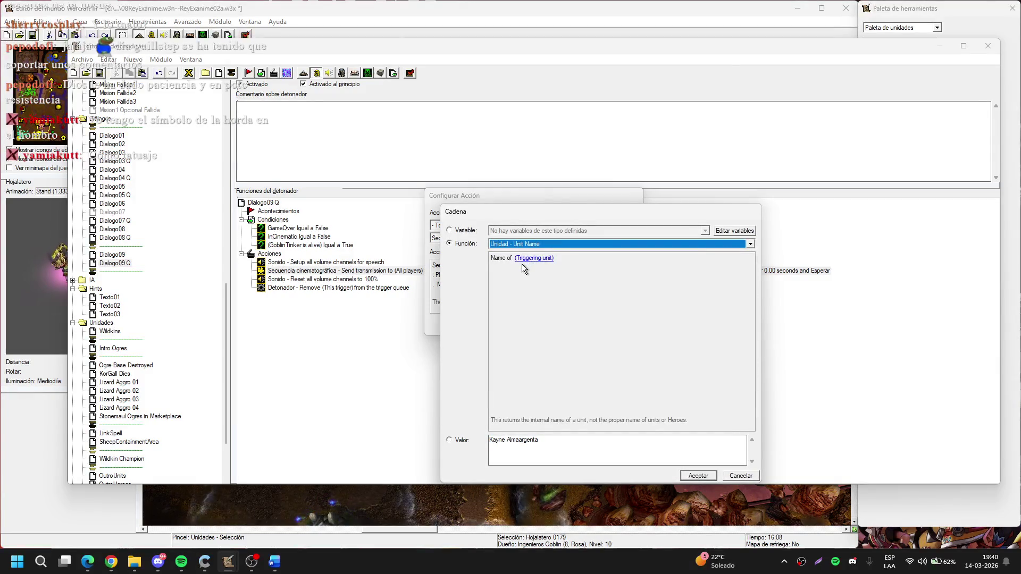
{"action": "left_click", "coordinate": [533, 258]}
{"action": "left_click", "coordinate": [479, 260]}
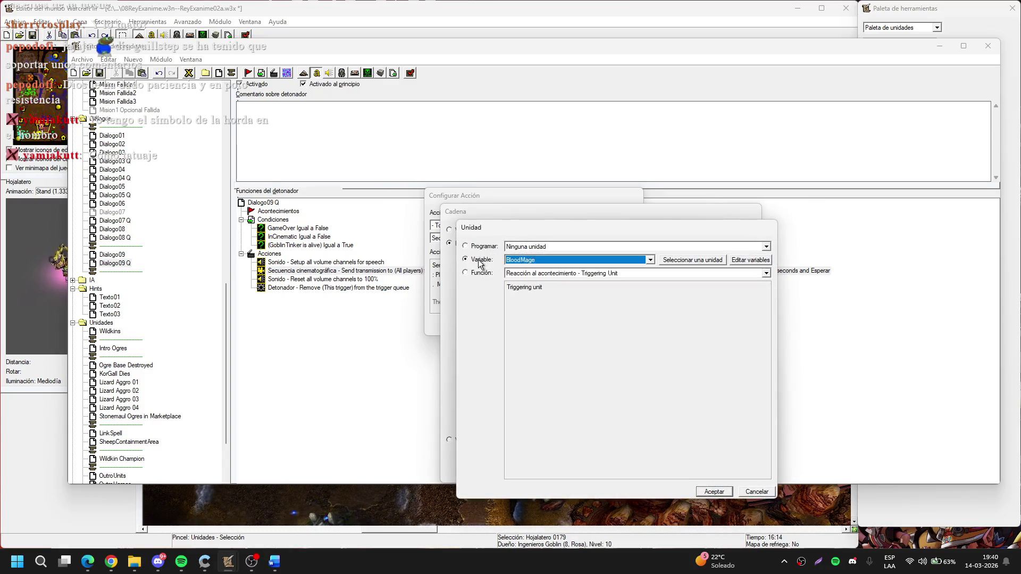
{"action": "key", "text": "Return"}
{"action": "key", "text": "Return"}
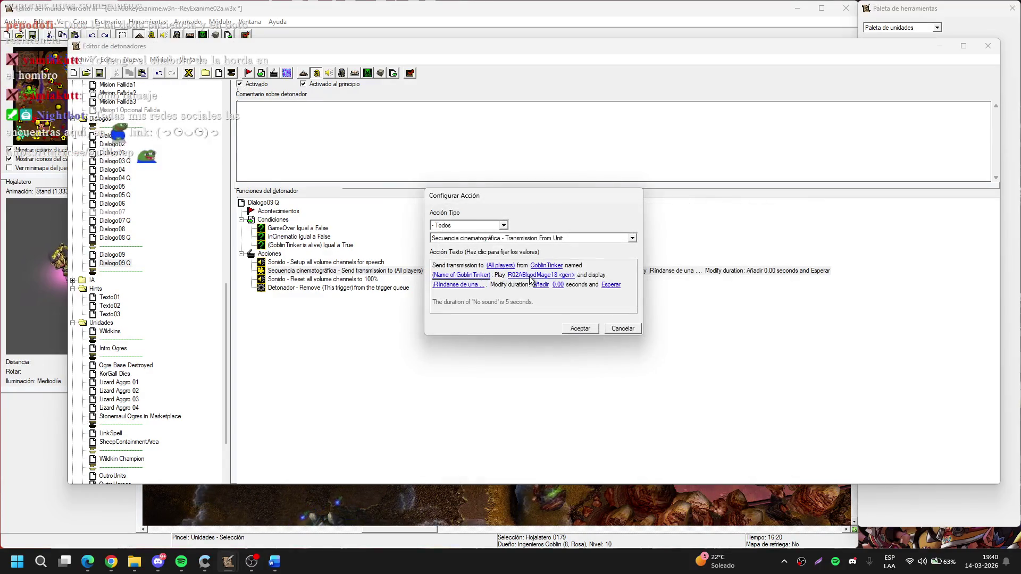
{"action": "left_click", "coordinate": [529, 277]}
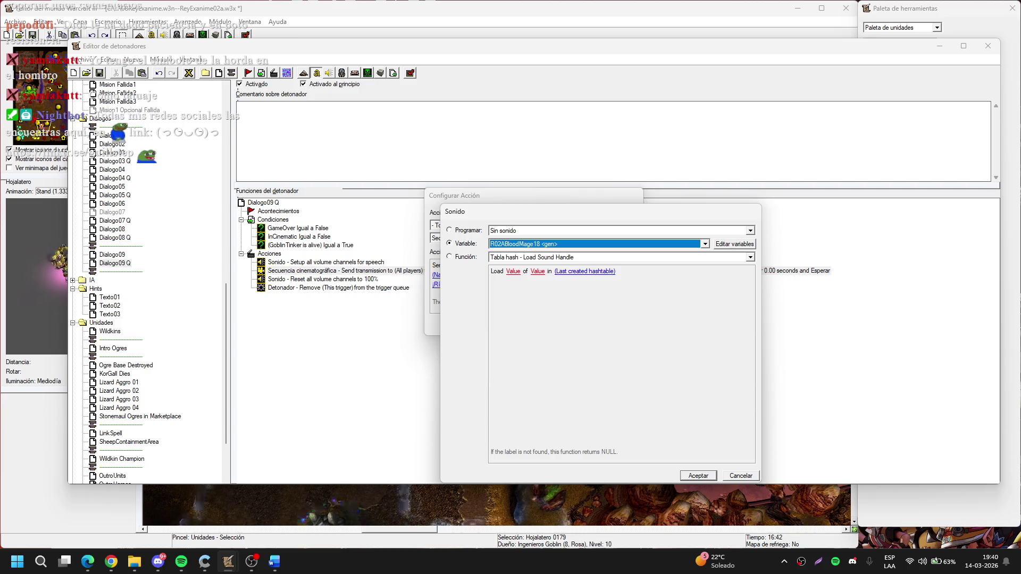
Set the transmission's sound to R02AGoblin60
{"action": "left_click", "coordinate": [611, 245]}
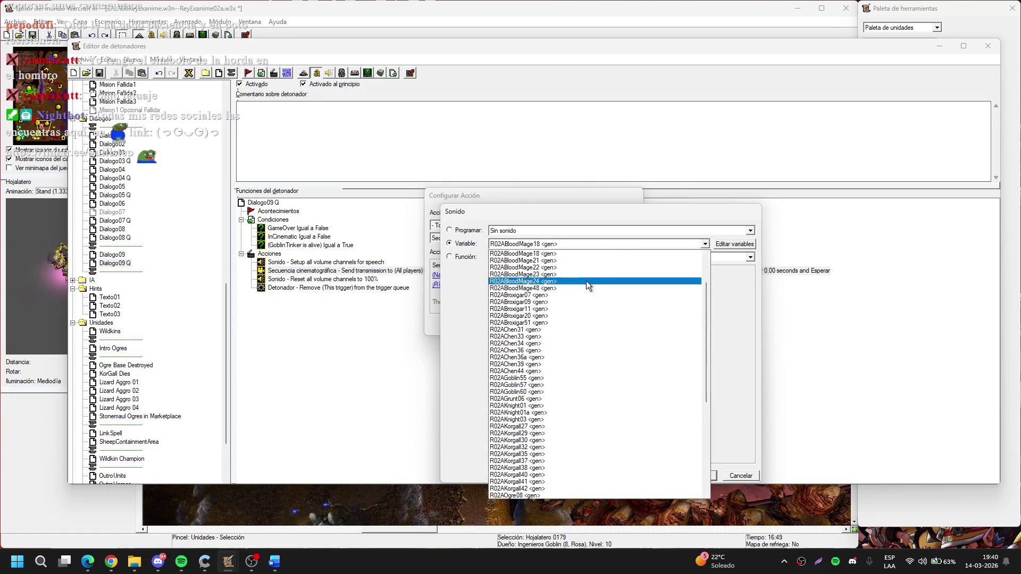
{"action": "left_click", "coordinate": [542, 391]}
{"action": "key", "text": "Return"}
{"action": "key", "text": "Return"}
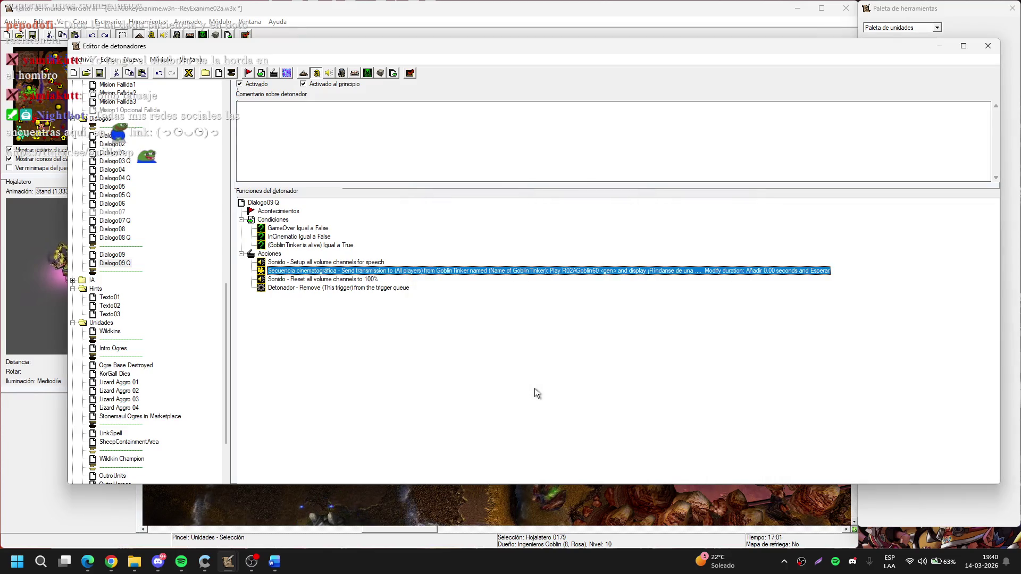
Replace the message with the goblin's '¡muchísimas gracias, amigo!' thank-you dialogue copied from Word
{"action": "key", "text": "Return"}
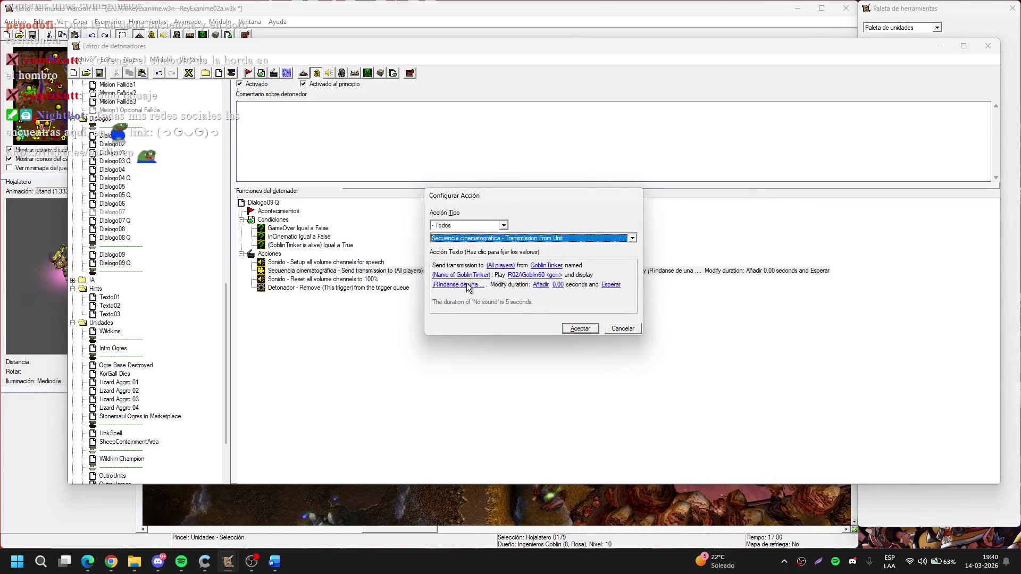
{"action": "left_click", "coordinate": [514, 286]}
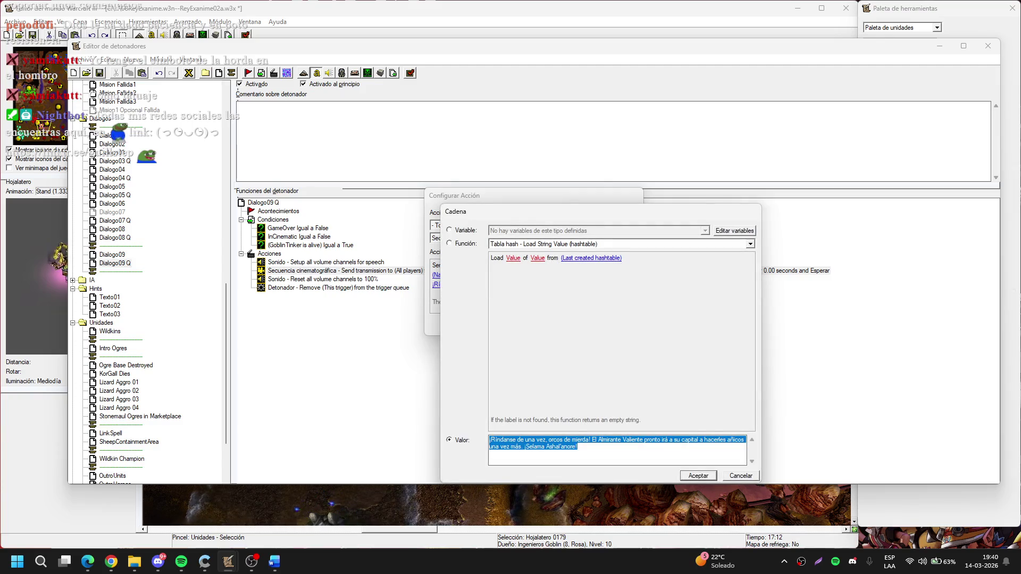
{"action": "key", "text": "alt+Tab"}
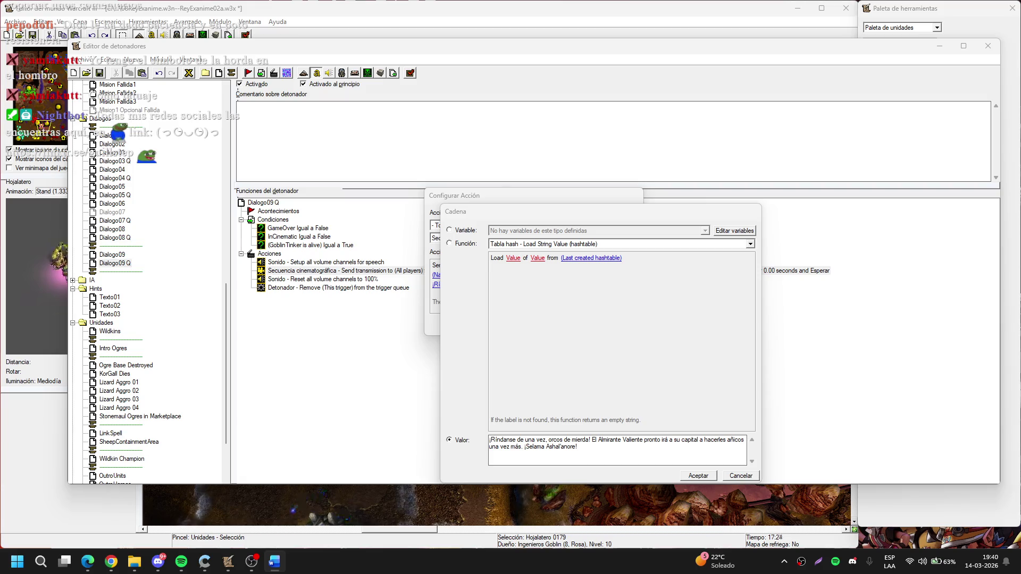
{"action": "key", "text": "ctrl+a"}
{"action": "type", "text": "Ah, ¡muchísimas gracias, amigo! Bueno, lo prometido es deuda. Llévate estas Trituradoras, ya no los necesito. Te será muy útiles si te quedas corto de madera. En todo caso, si esos humanos te destruyen las trituradoras, puedes venir aquí mismo a contratar más. Yo me estaré alis-tando en un par de días para ir hacia el sur."}
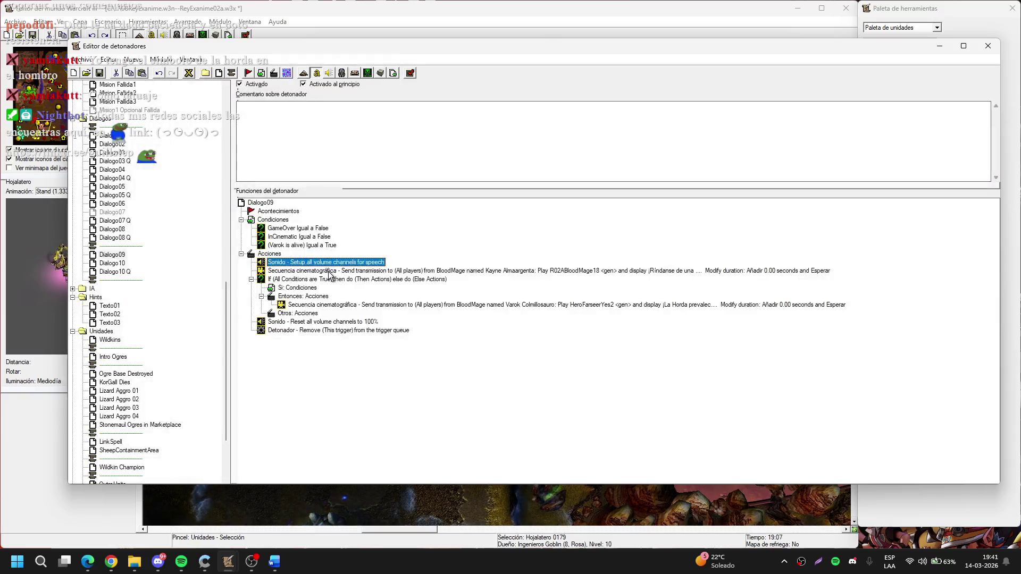
{"action": "left_click", "coordinate": [333, 271]}
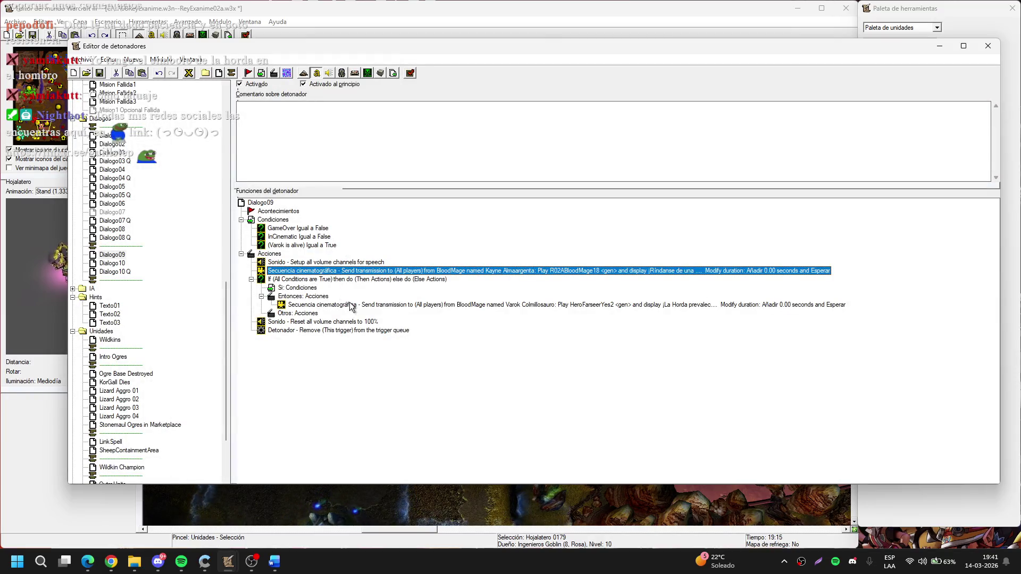
Delete the Kayne transmission, move Varok's transmission into the main actions, and remove the empty If/Then/Else
{"action": "key", "text": "Delete"}
{"action": "left_click_drag", "start_coordinate": [349, 297], "coordinate": [331, 274]}
{"action": "left_click", "coordinate": [330, 279]}
{"action": "key", "text": "Delete"}
Set Varok's transmission sound to R02AVarok59
{"action": "double_click", "coordinate": [441, 271]}
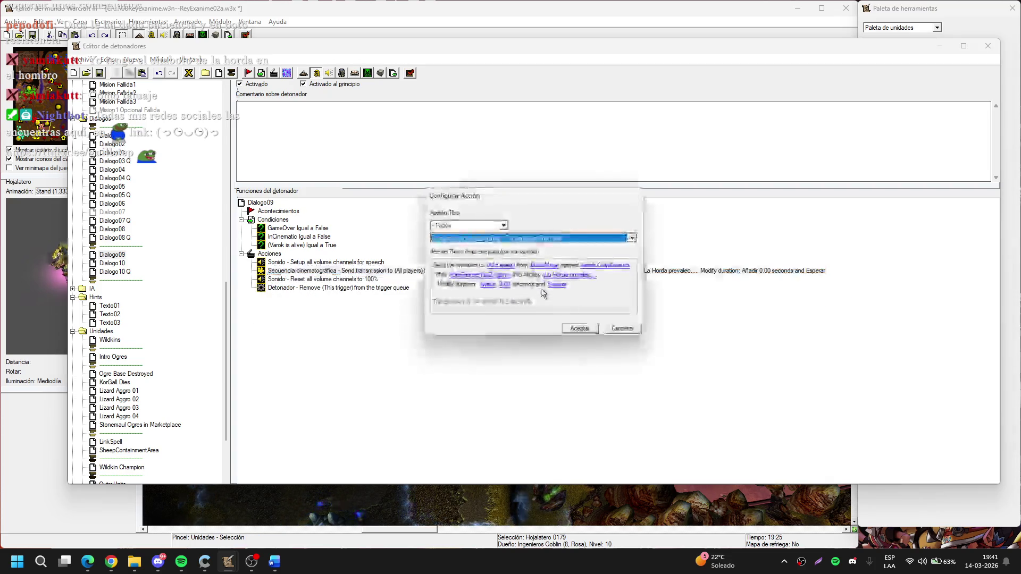
{"action": "left_click", "coordinate": [487, 275]}
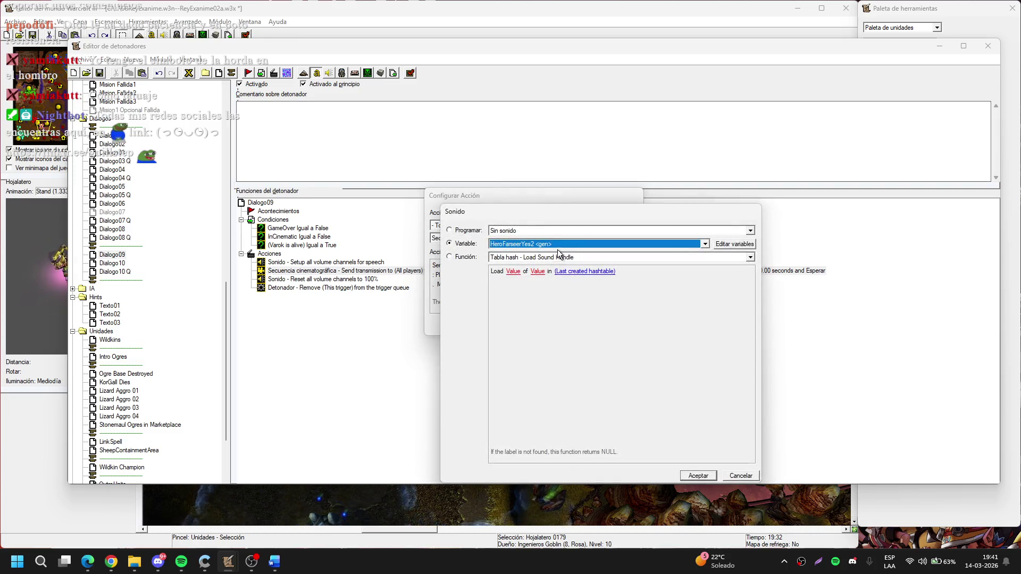
{"action": "left_click", "coordinate": [547, 245]}
{"action": "scroll", "coordinate": [545, 329], "scroll_direction": "down", "scroll_amount": 11}
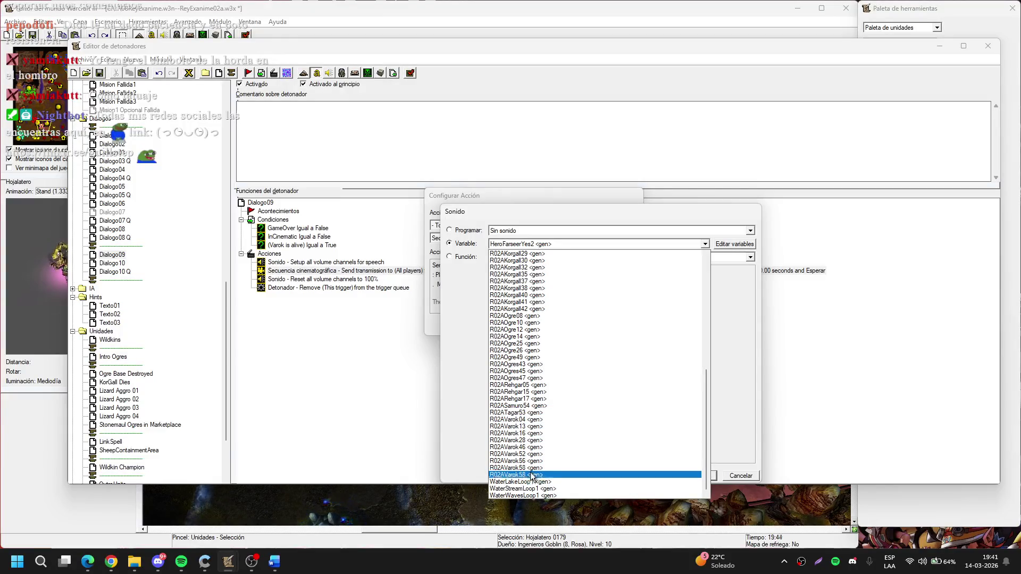
{"action": "left_click", "coordinate": [532, 475]}
{"action": "left_click", "coordinate": [698, 475]}
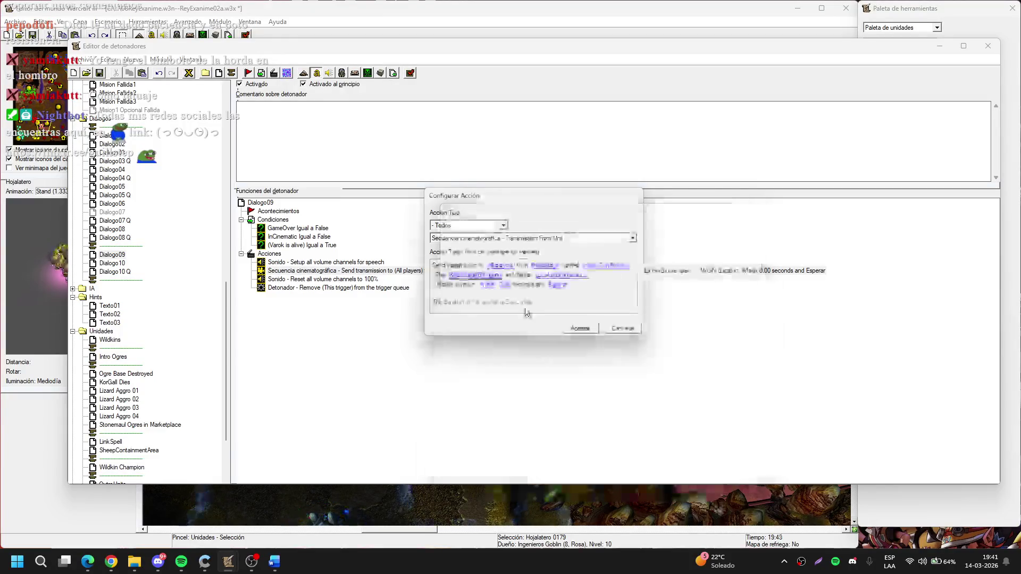
Change Varok's message to 'Llevemos esta poción al pequeño goblin.' and confirm the action
{"action": "left_click", "coordinate": [553, 283]}
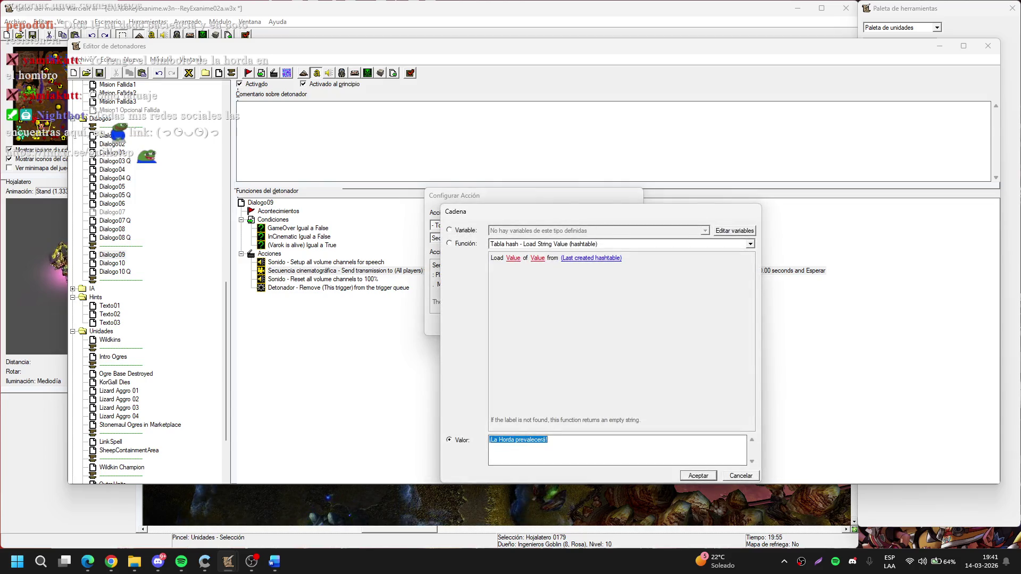
{"action": "key", "text": "alt+Tab"}
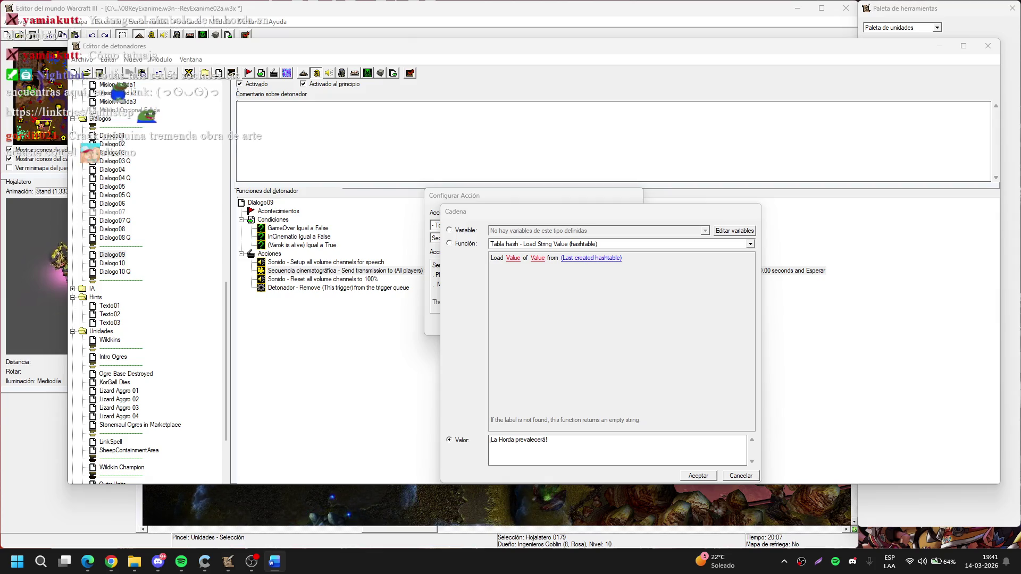
{"action": "key", "text": "alt+Tab"}
{"action": "type", "text": "Llevemos esta poción al pequeño goblin."}
{"action": "left_click", "coordinate": [698, 475]}
{"action": "left_click", "coordinate": [579, 327]}
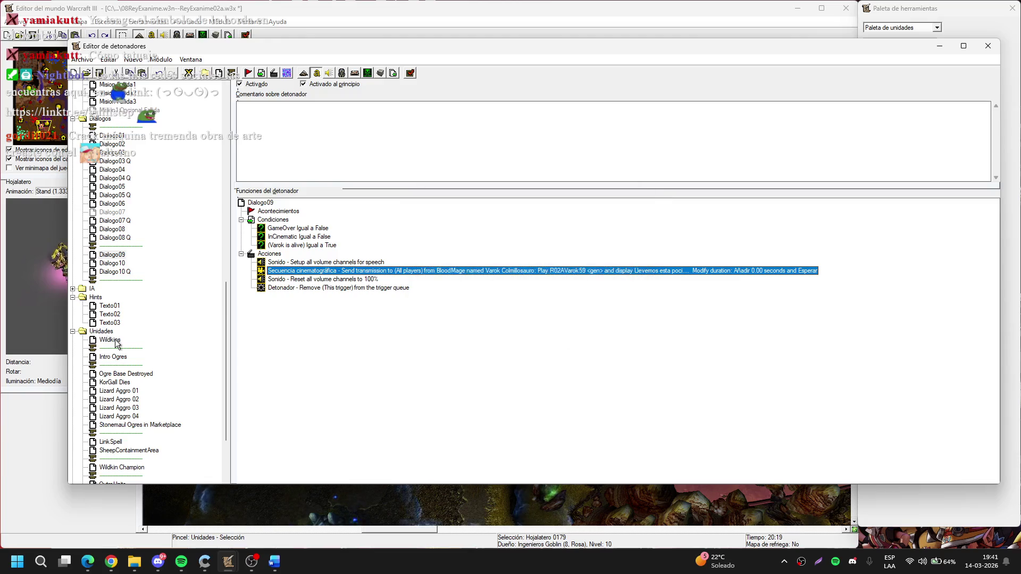
{"action": "scroll", "coordinate": [116, 340], "scroll_direction": "down", "scroll_amount": 3}
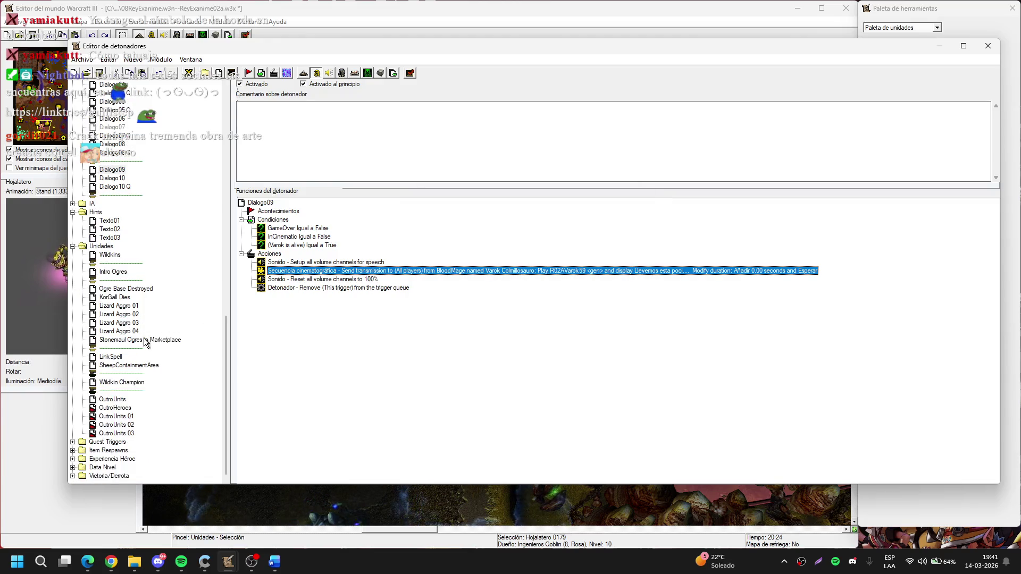
{"action": "left_click", "coordinate": [122, 382]}
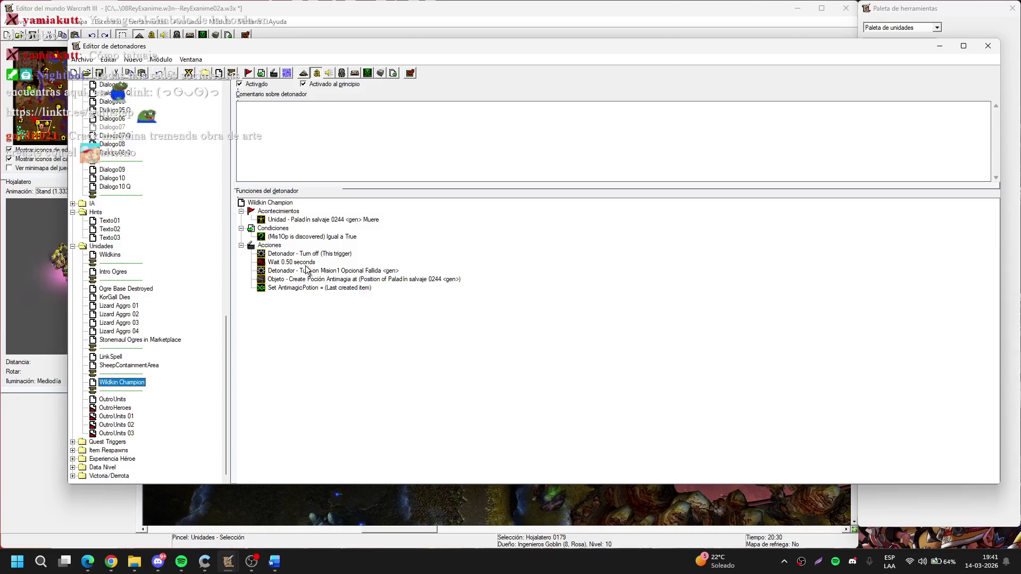
Copy the Turn off action below the wait and change it to add Dialogo09 to the trigger queue
{"action": "left_click", "coordinate": [312, 256]}
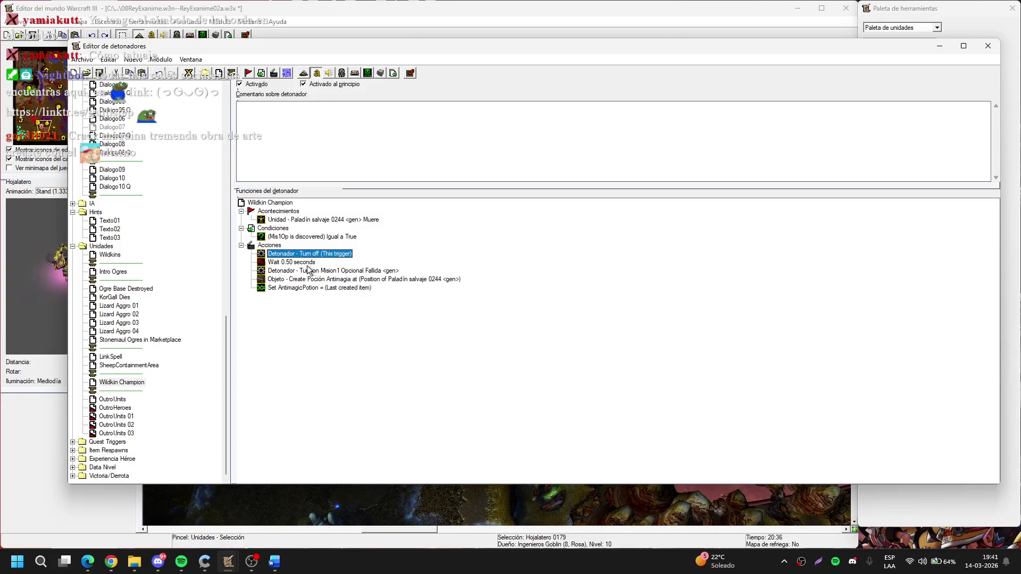
{"action": "left_click_drag", "start_coordinate": [310, 269], "coordinate": [303, 267]}
{"action": "double_click", "coordinate": [303, 267]}
{"action": "key", "text": "Up"}
{"action": "key", "text": "Up"}
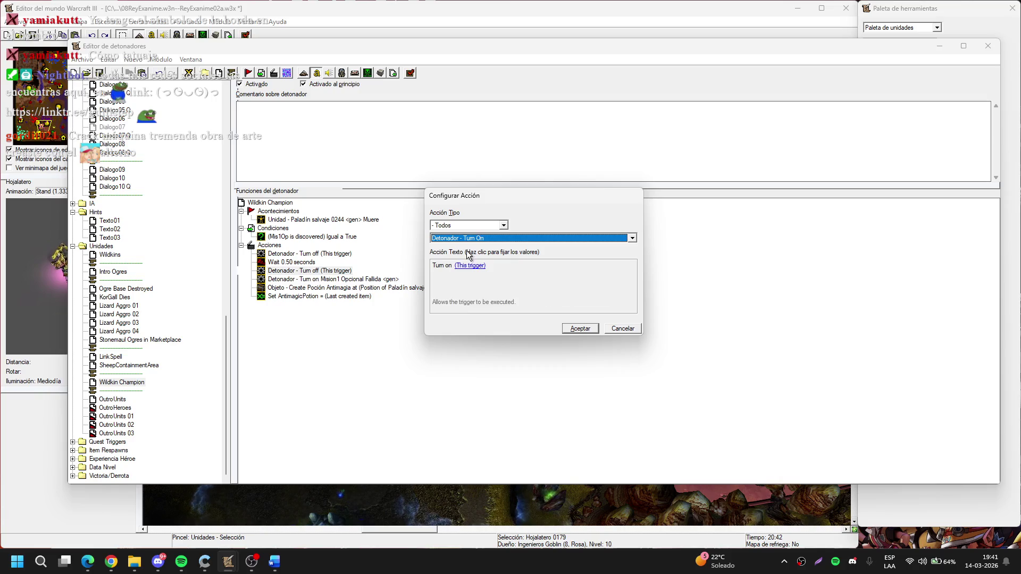
{"action": "left_click", "coordinate": [458, 266]}
{"action": "left_click", "coordinate": [532, 230]}
{"action": "left_click", "coordinate": [512, 241]}
{"action": "left_click", "coordinate": [532, 230]}
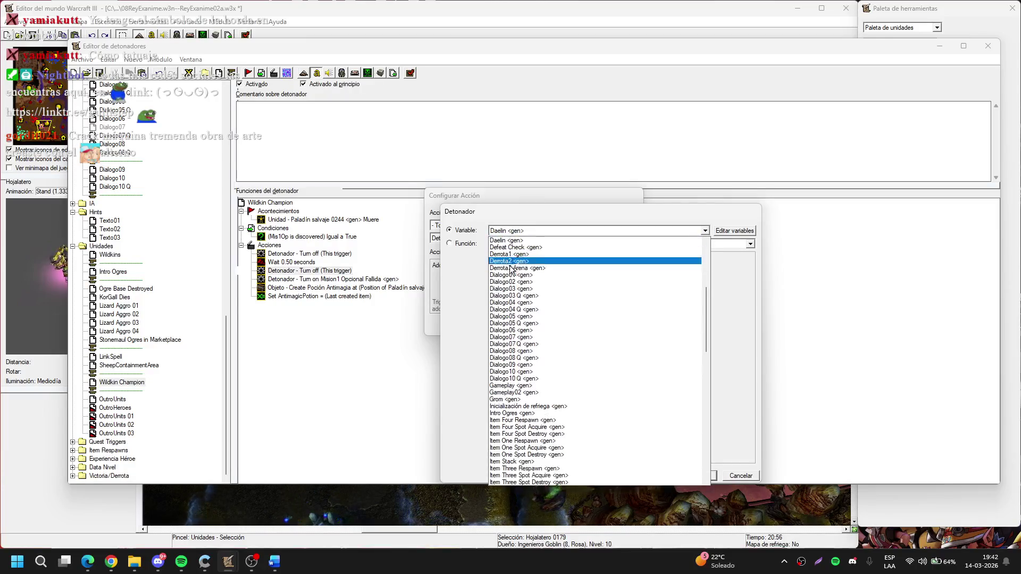
{"action": "left_click", "coordinate": [525, 364]}
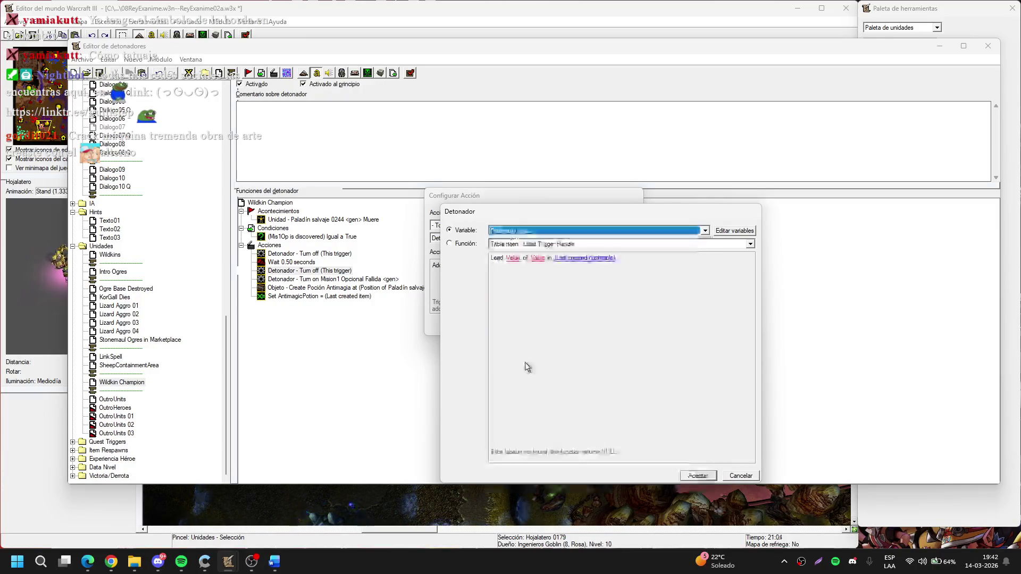
{"action": "key", "text": "Return"}
{"action": "key", "text": "Return"}
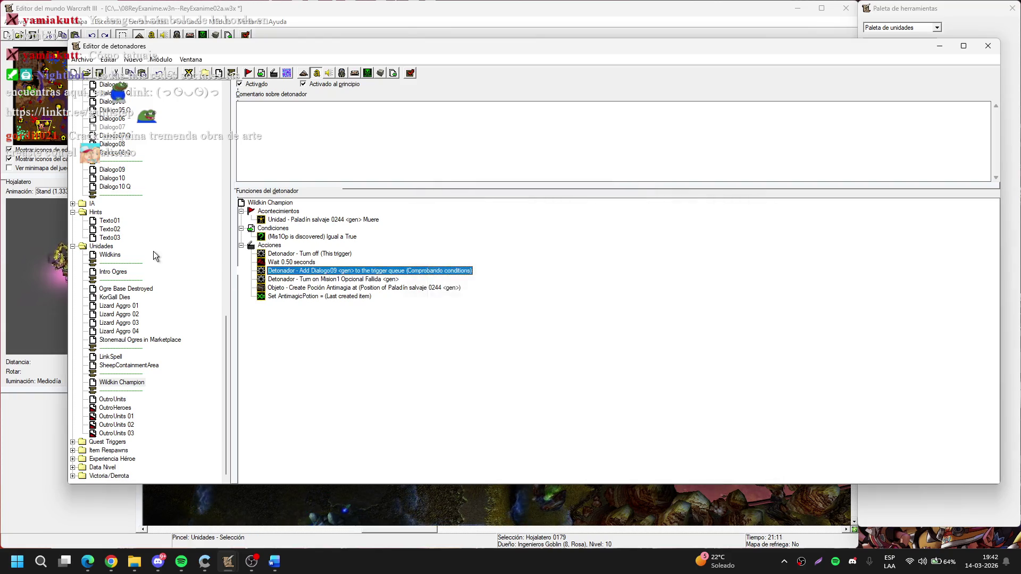
Check the Dialogo09 trigger and return to Wildkin Champion
{"action": "left_click", "coordinate": [113, 169]}
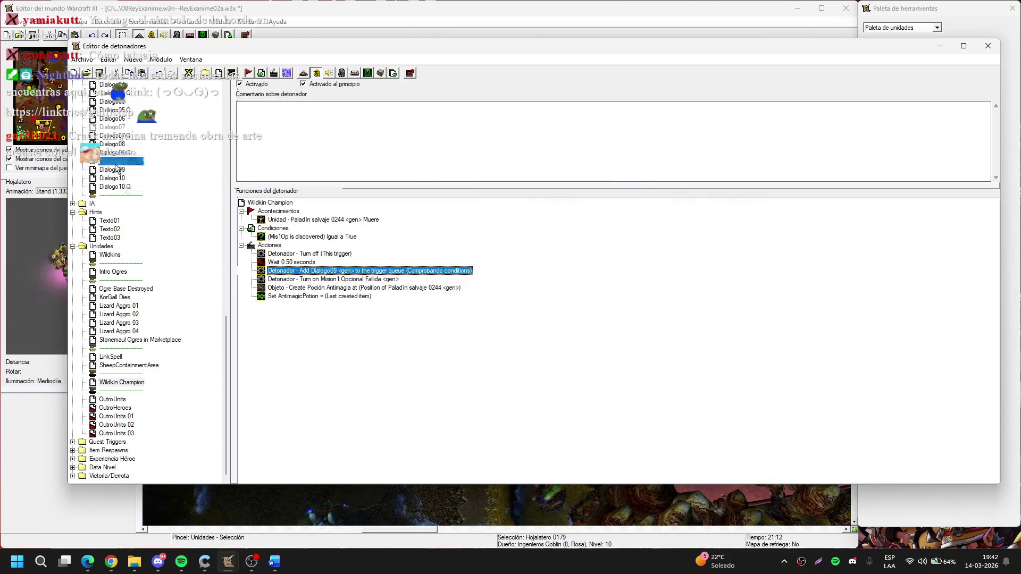
{"action": "left_click", "coordinate": [133, 383]}
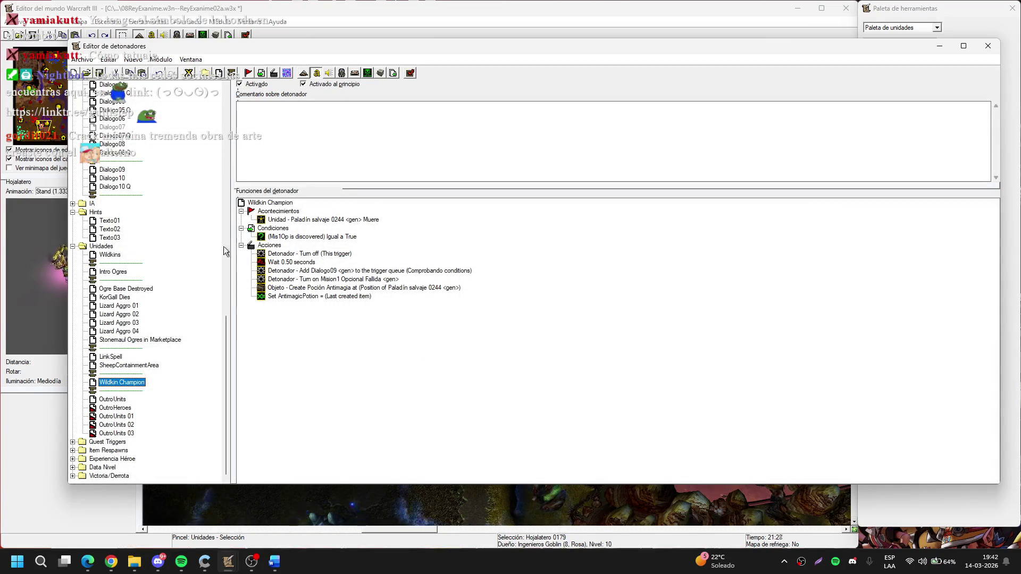
{"action": "scroll", "coordinate": [207, 239], "scroll_direction": "up", "scroll_amount": 7}
{"action": "left_click", "coordinate": [134, 196]}
Append a Sound - Stop action for R02AVarok59 after the fade-out in Mision1 Opcional Fallida
{"action": "left_click", "coordinate": [135, 204]}
{"action": "left_click", "coordinate": [309, 271]}
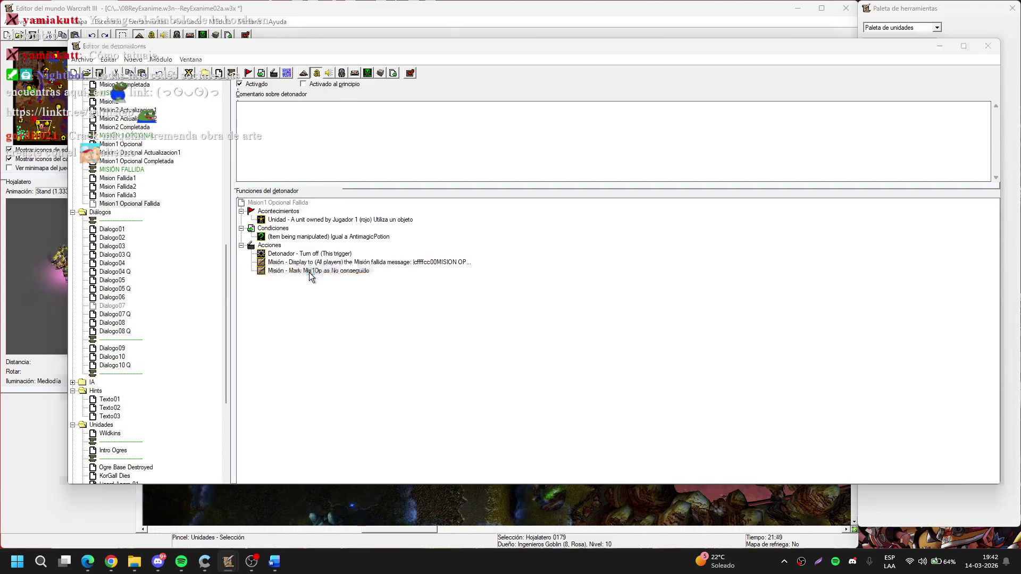
{"action": "key", "text": "ctrl+r"}
{"action": "key", "text": "s"}
{"action": "key", "text": "Tab"}
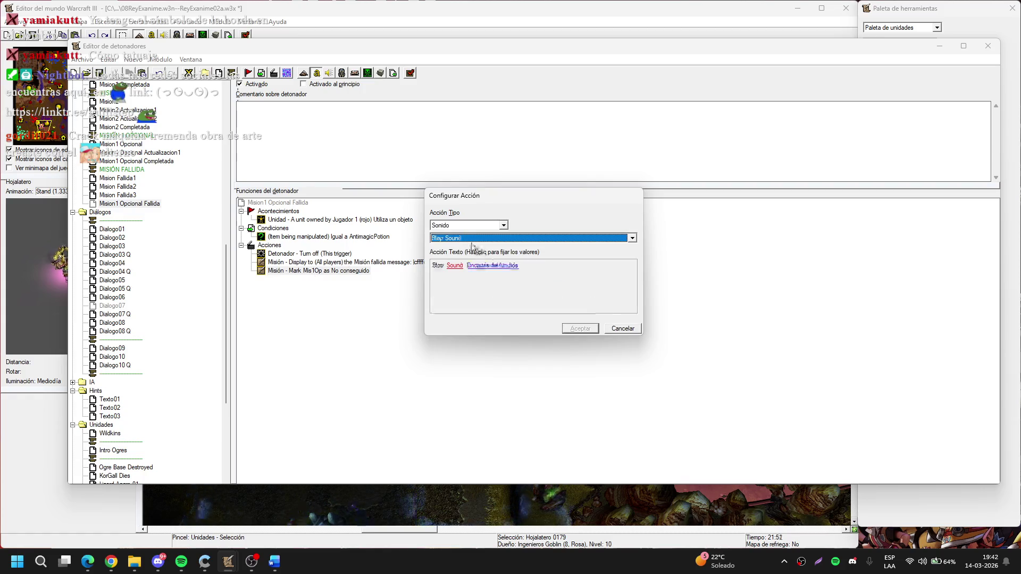
{"action": "key", "text": "s"}
{"action": "left_click", "coordinate": [455, 265]}
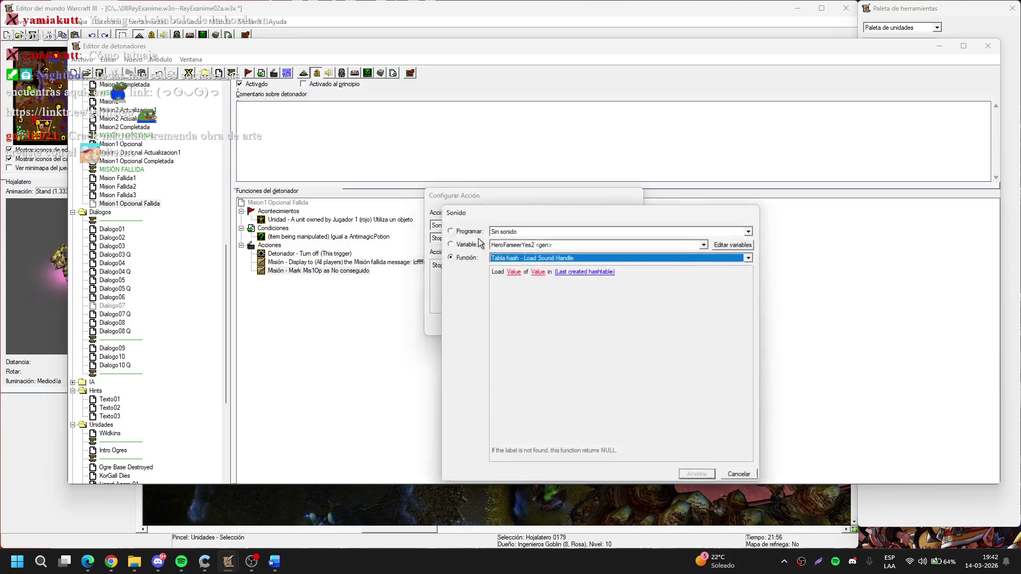
{"action": "left_click", "coordinate": [538, 243]}
{"action": "scroll", "coordinate": [538, 319], "scroll_direction": "down", "scroll_amount": 10}
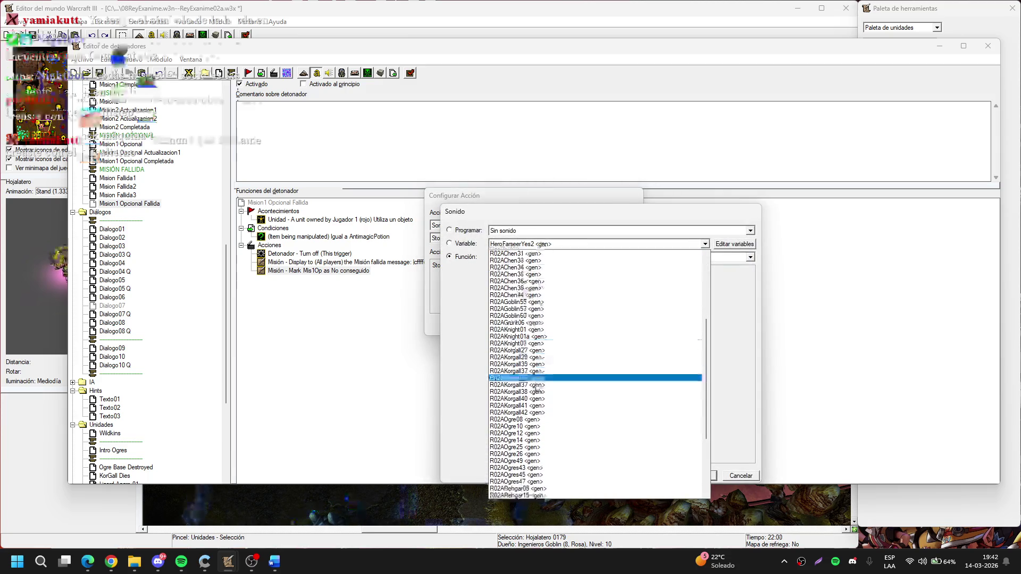
{"action": "scroll", "coordinate": [538, 384], "scroll_direction": "down", "scroll_amount": 2}
{"action": "scroll", "coordinate": [533, 444], "scroll_direction": "down", "scroll_amount": 2}
{"action": "scroll", "coordinate": [534, 458], "scroll_direction": "down", "scroll_amount": 2}
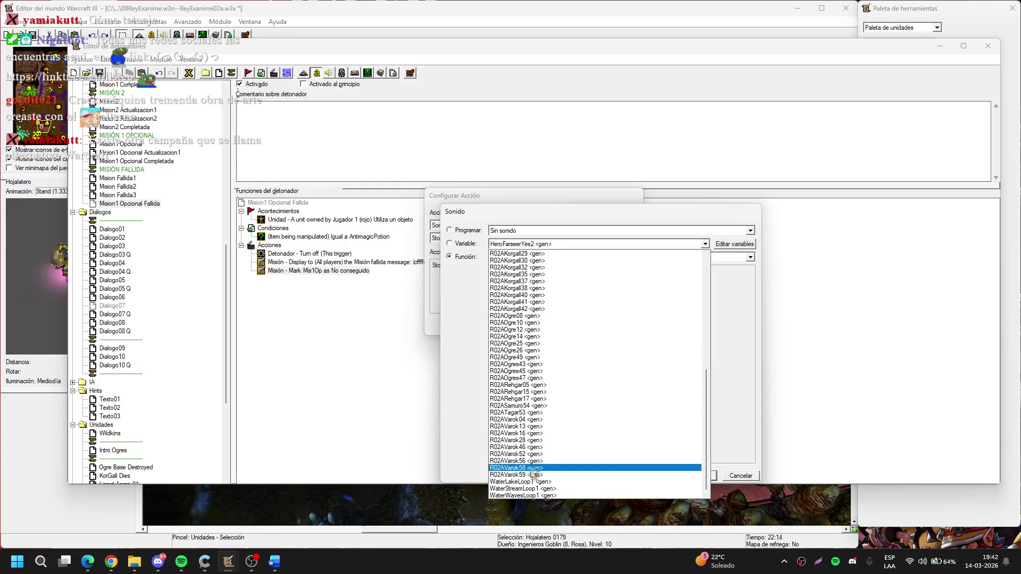
{"action": "left_click", "coordinate": [532, 474]}
{"action": "key", "text": "Return"}
{"action": "key", "text": "Return"}
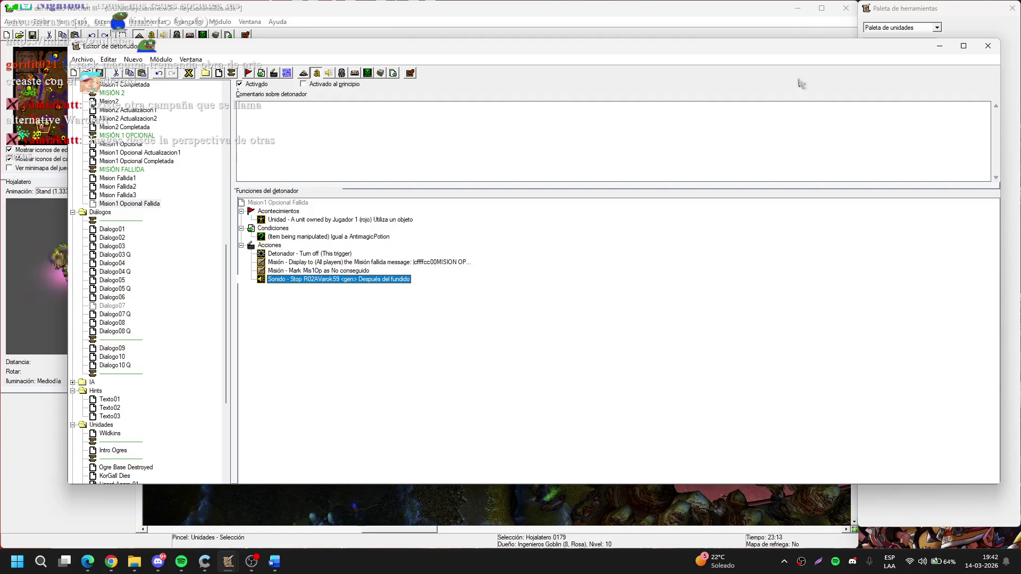
Minimize the trigger editor to view the map, reopen it, then bring Spotify forward
{"action": "mouse_move", "coordinate": [856, 47]}
{"action": "left_mouse_down"}
{"action": "mouse_move", "coordinate": [865, 63]}
{"action": "mouse_move", "coordinate": [854, 46]}
{"action": "left_mouse_up"}
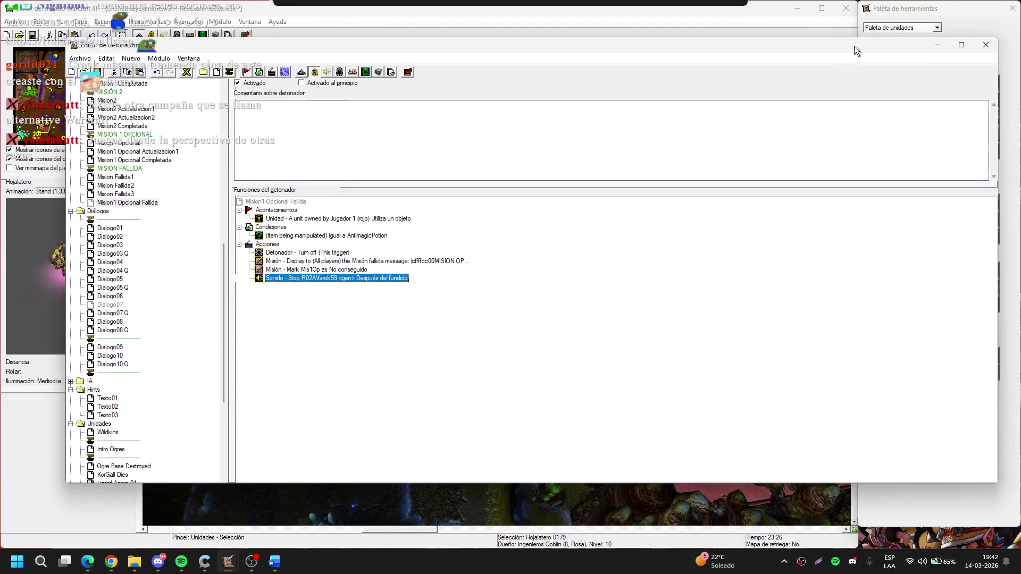
{"action": "left_click", "coordinate": [936, 46]}
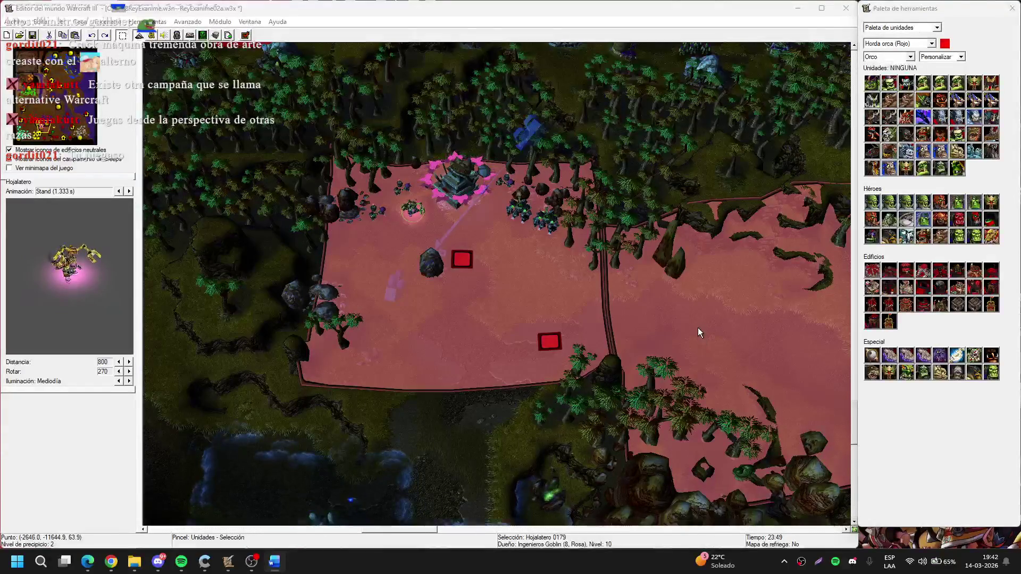
{"action": "left_click", "coordinate": [719, 345]}
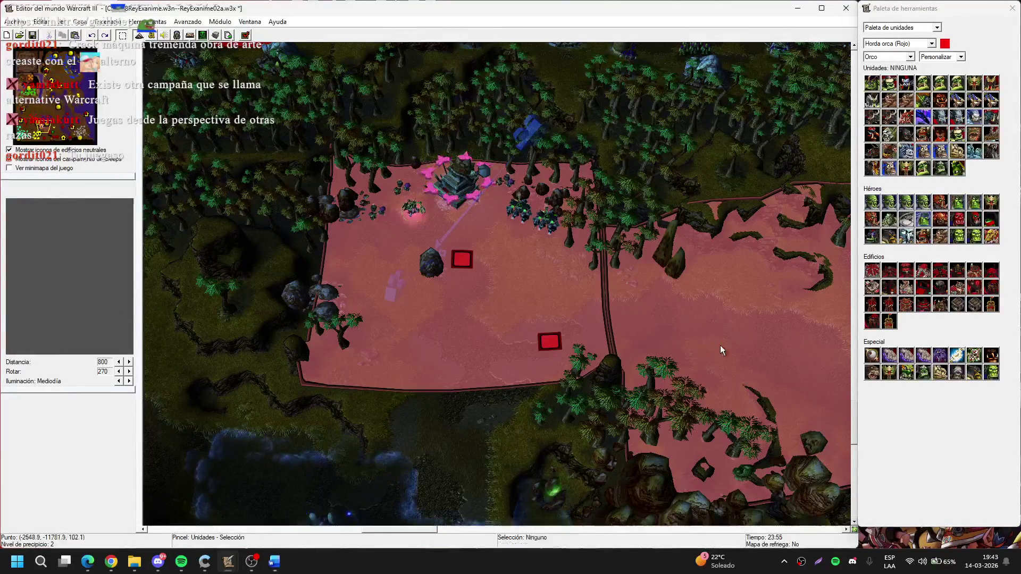
{"action": "scroll", "coordinate": [500, 373], "scroll_direction": "up", "scroll_amount": 6}
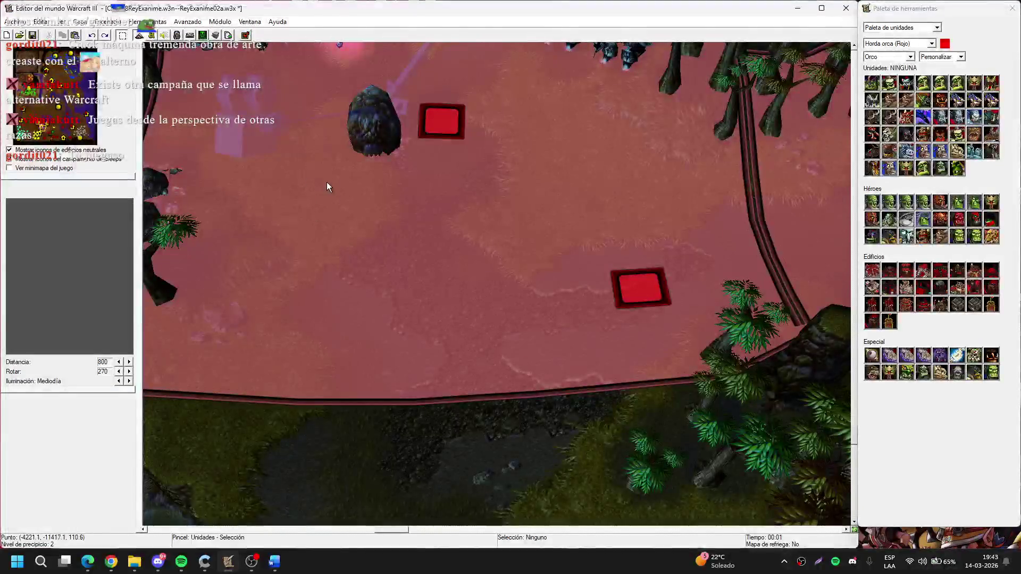
{"action": "scroll", "coordinate": [327, 183], "scroll_direction": "down", "scroll_amount": 3}
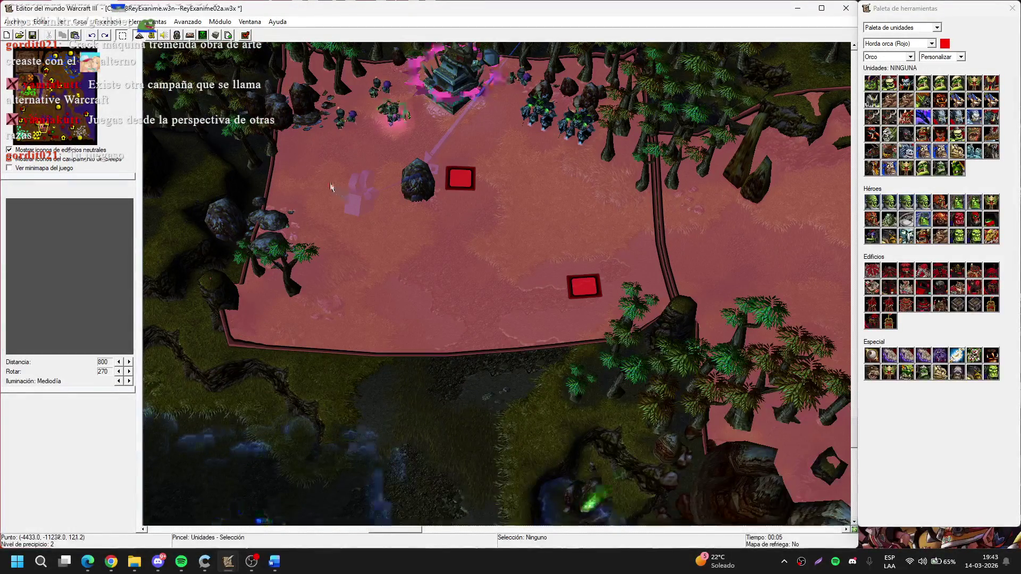
{"action": "left_click", "coordinate": [153, 36]}
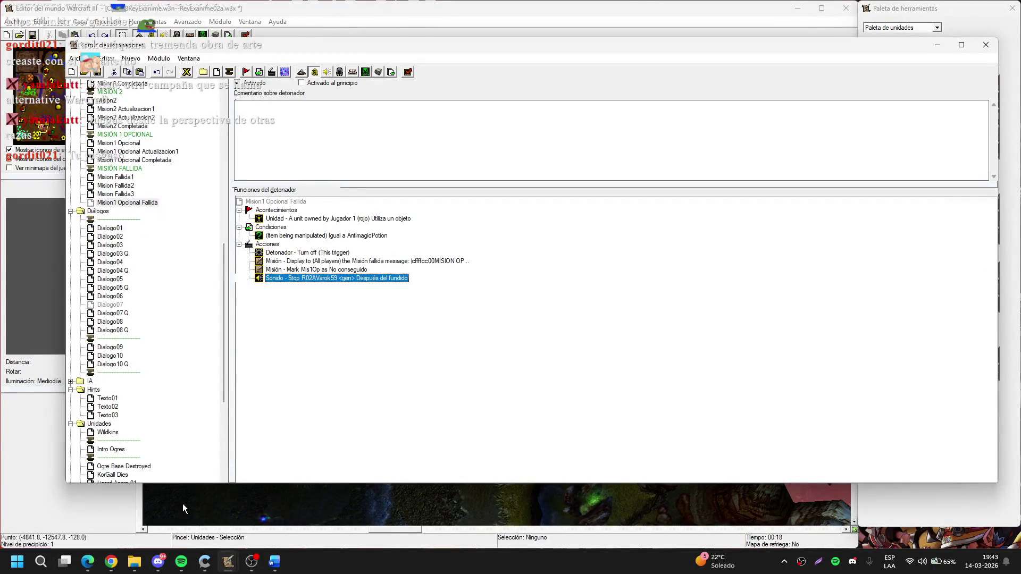
{"action": "left_click", "coordinate": [181, 568]}
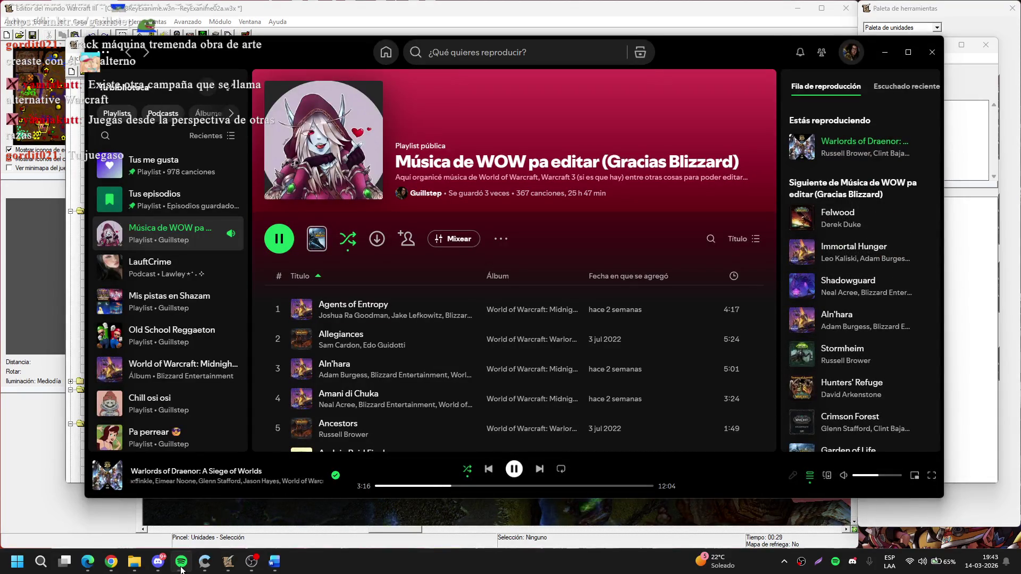
Minimize Spotify to get back to the Trigger Editor showing Mision1 Opcional Fallida
{"action": "left_click", "coordinate": [182, 568]}
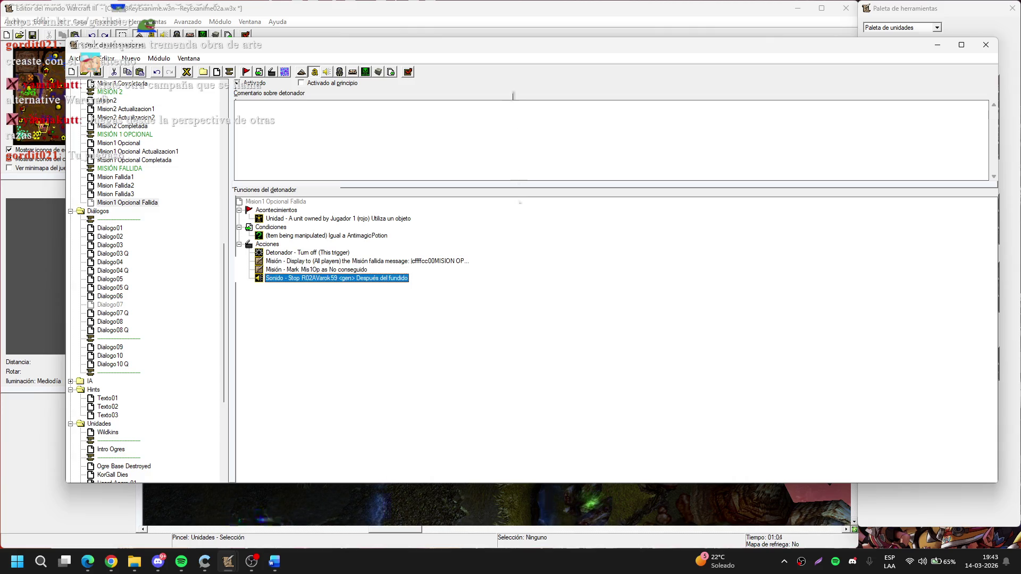
{"action": "left_click_drag", "start_coordinate": [508, 52], "coordinate": [521, 54]}
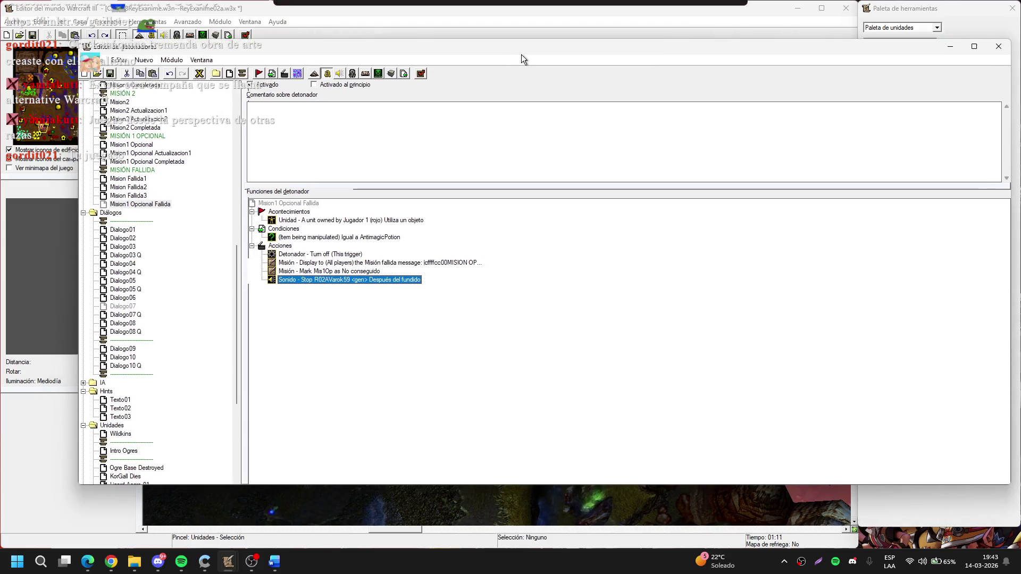
{"action": "left_click", "coordinate": [366, 74]}
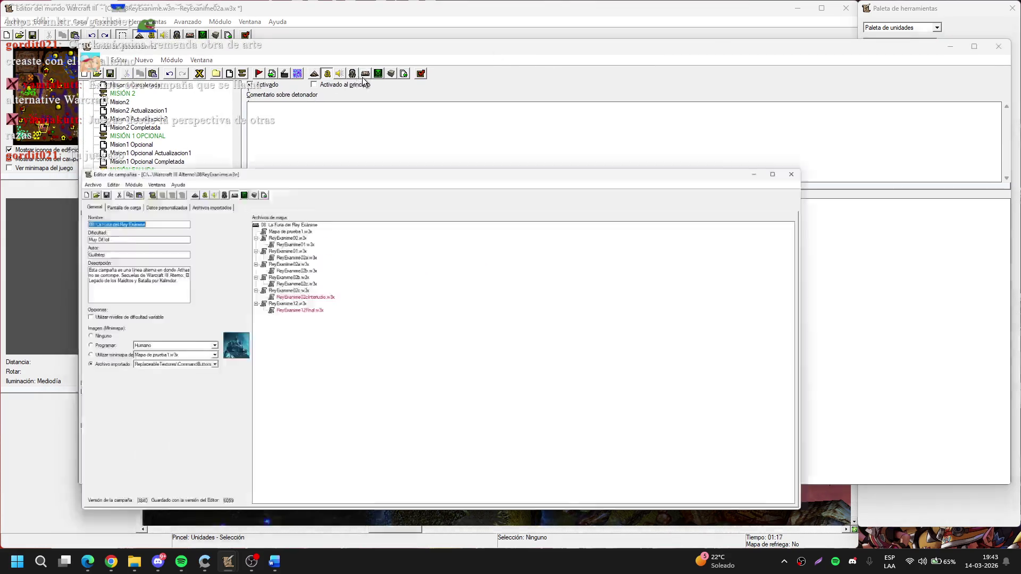
{"action": "left_click", "coordinate": [342, 147]}
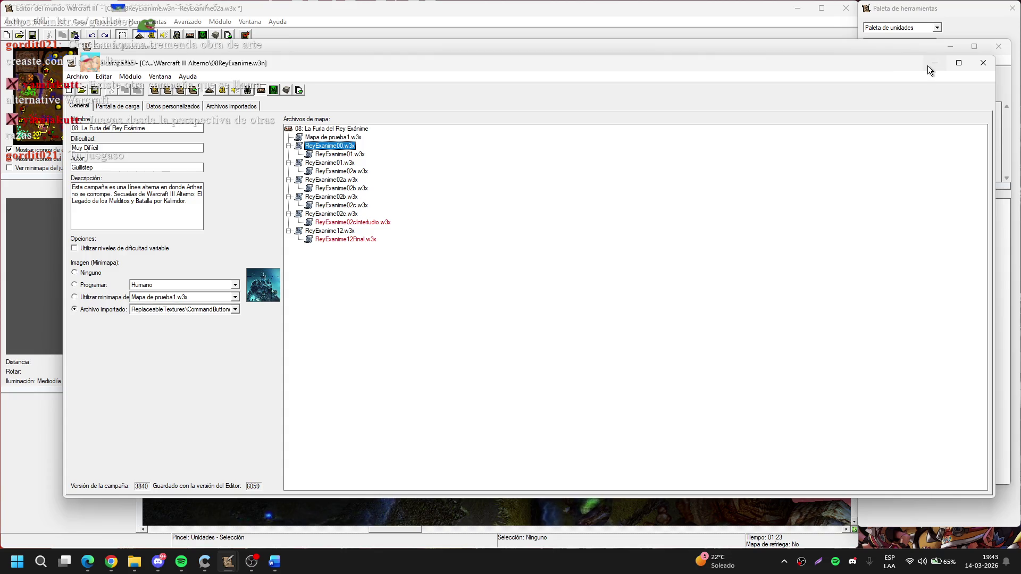
{"action": "left_click", "coordinate": [926, 64]}
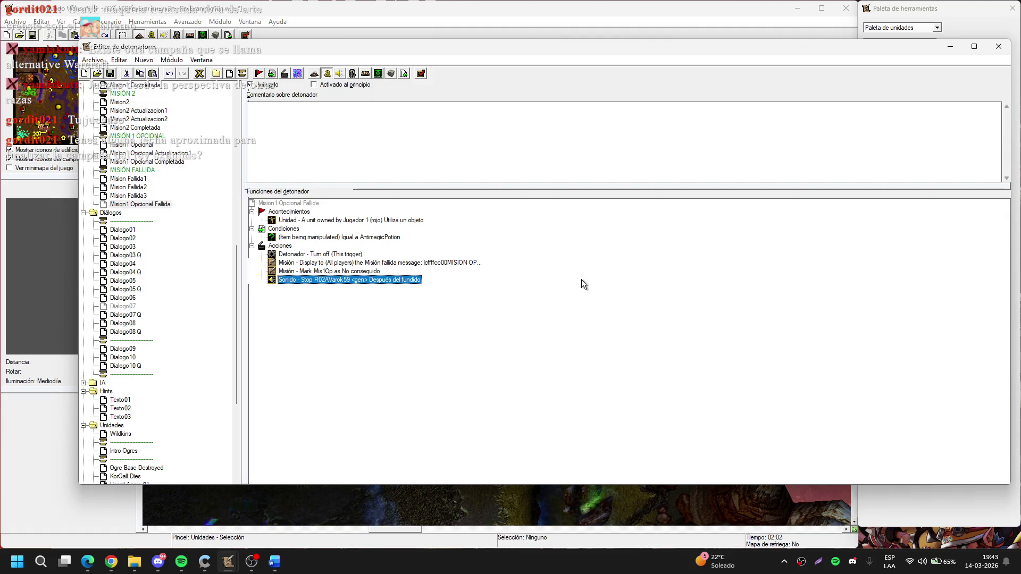
{"action": "left_click", "coordinate": [367, 77]}
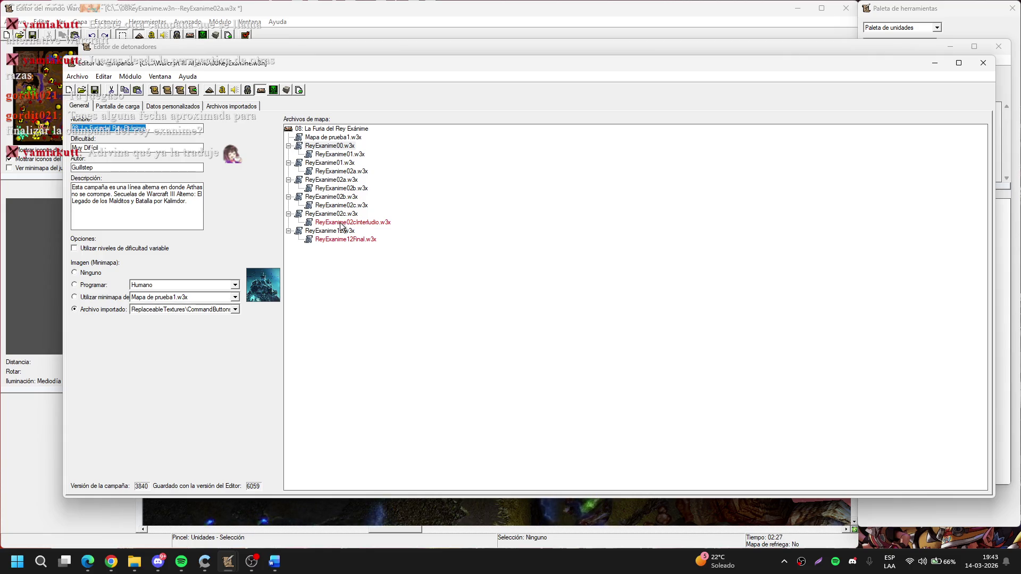
{"action": "left_click", "coordinate": [330, 232]}
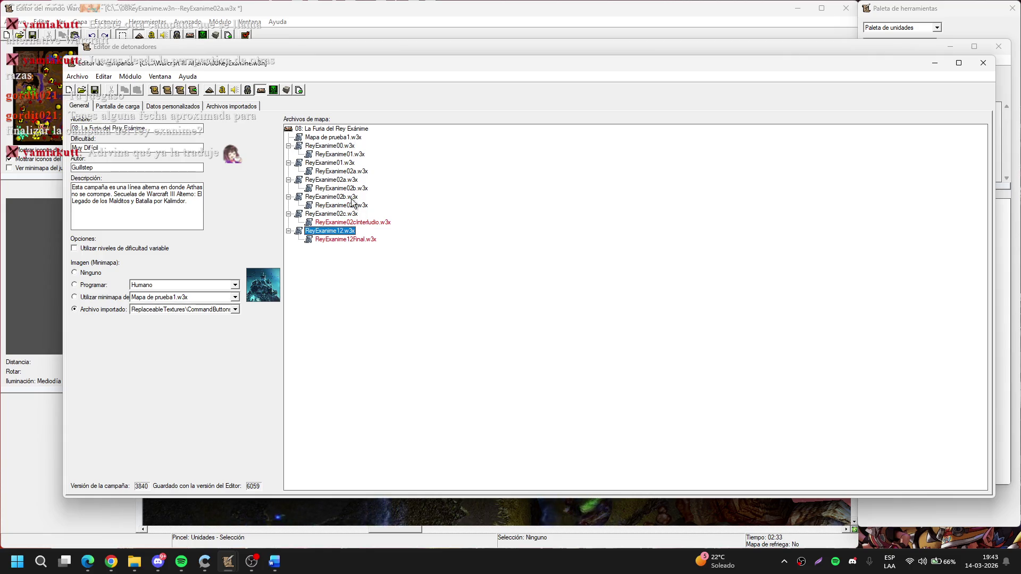
{"action": "left_click", "coordinate": [930, 66]}
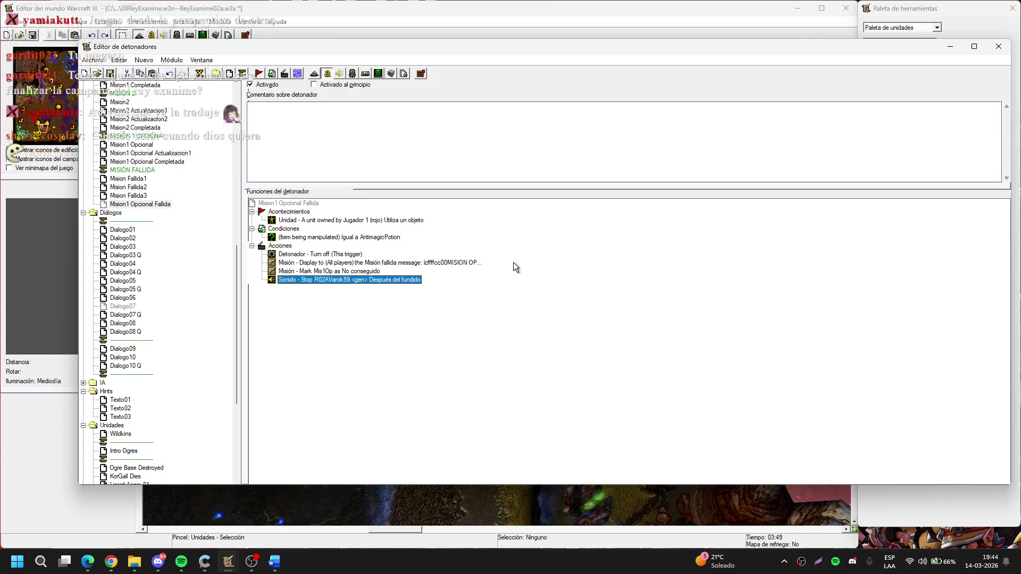
In Mision1 Opcional Fallida, move Varok's Sound - Stop action to sit right under Turn off
{"action": "left_click_drag", "start_coordinate": [367, 281], "coordinate": [307, 260]}
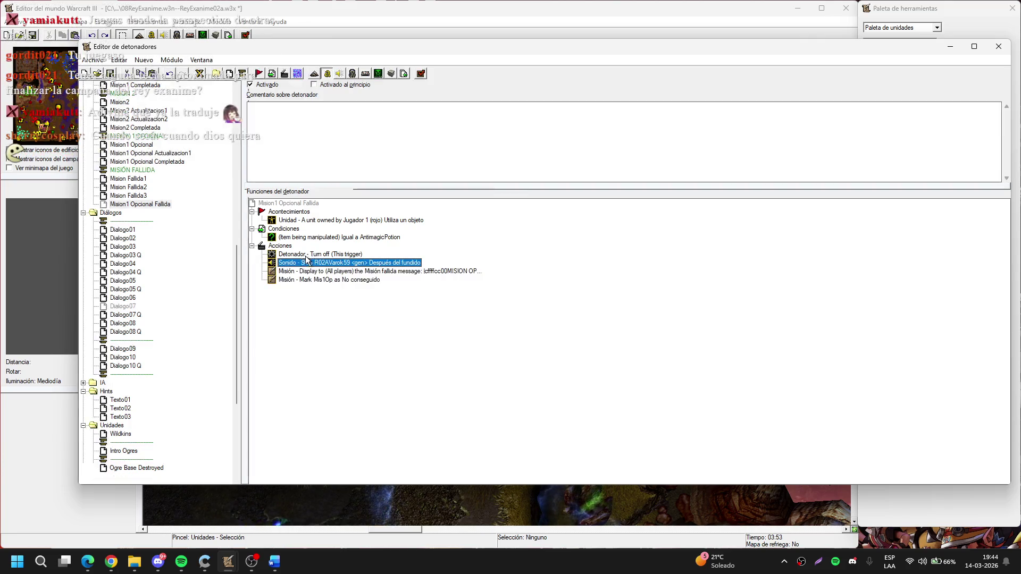
{"action": "left_click", "coordinate": [169, 336]}
{"action": "scroll", "coordinate": [181, 324], "scroll_direction": "down", "scroll_amount": 5}
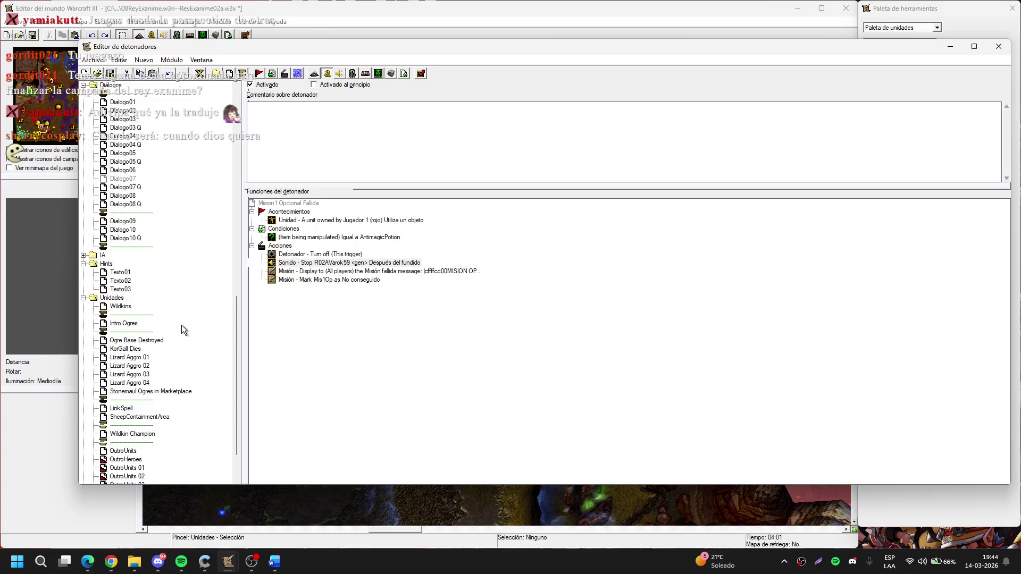
{"action": "scroll", "coordinate": [181, 324], "scroll_direction": "up", "scroll_amount": 6}
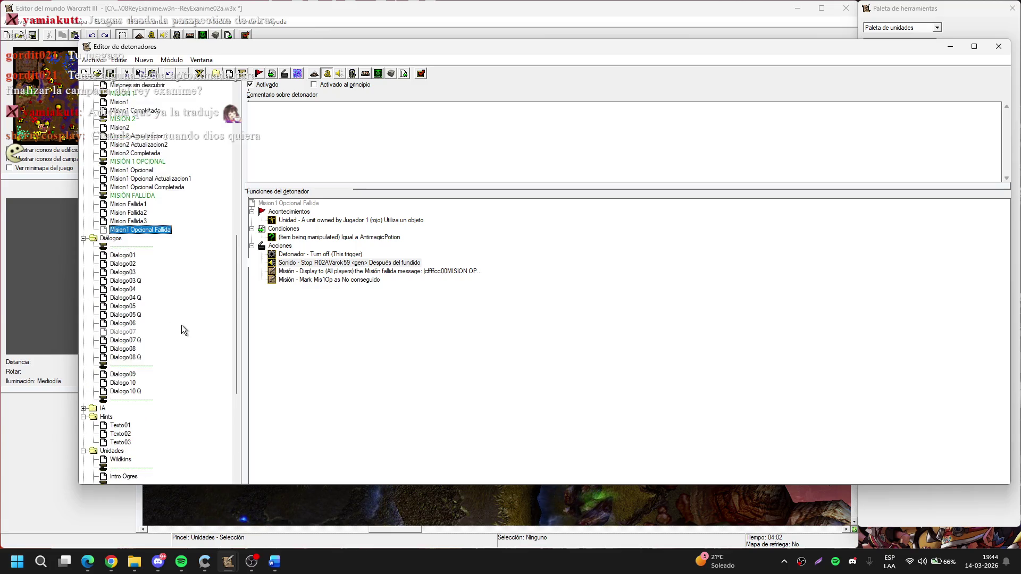
In Dialogo10, duplicate the action that queues Dialogo10 Q
{"action": "left_click", "coordinate": [135, 392]}
{"action": "left_click", "coordinate": [127, 382]}
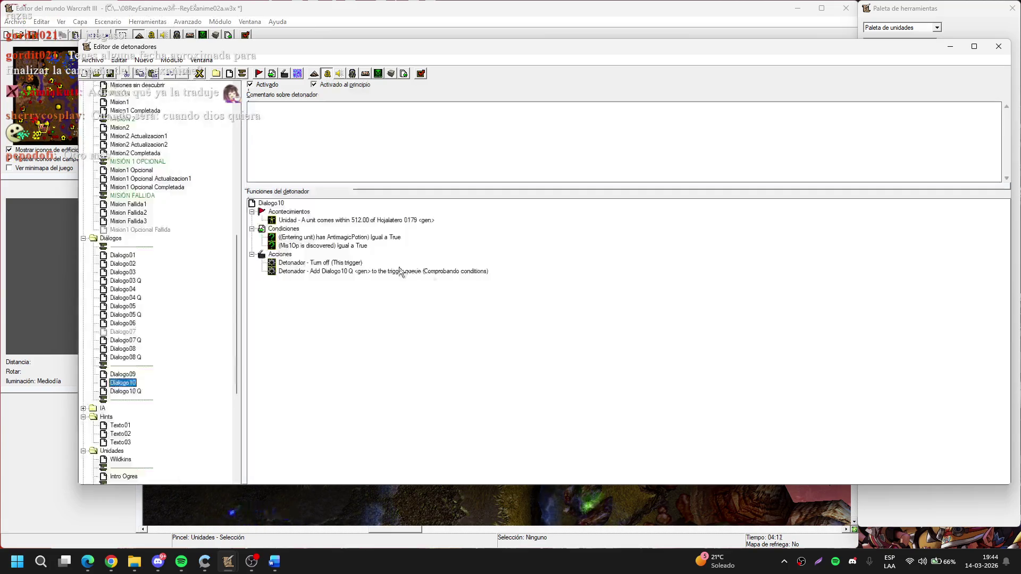
{"action": "left_click", "coordinate": [359, 272]}
{"action": "key", "text": "ctrl+c"}
{"action": "key", "text": "ctrl+v"}
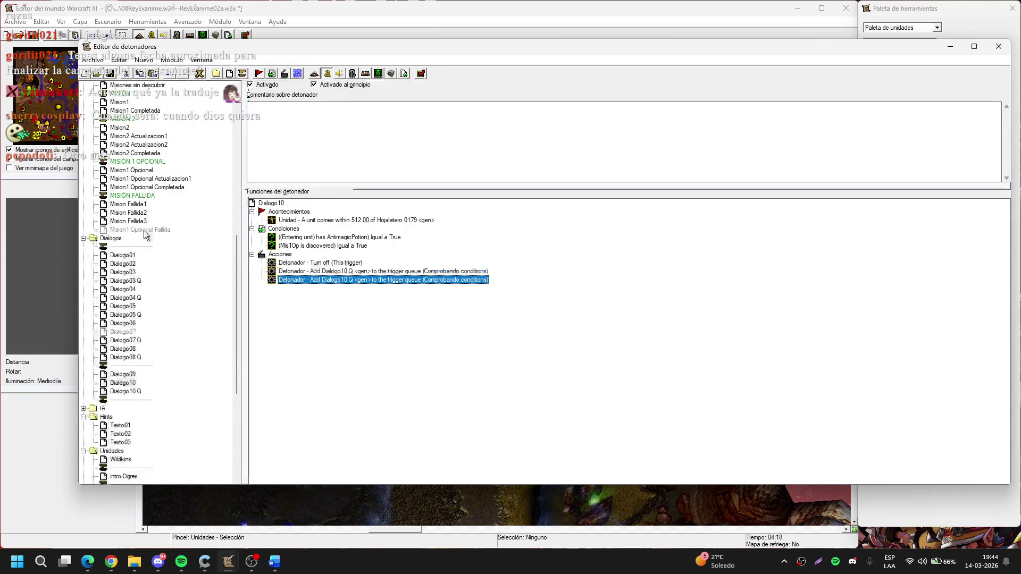
Set the duplicated queue action's trigger to Mision1 Opcional Completada
{"action": "left_click", "coordinate": [156, 186]}
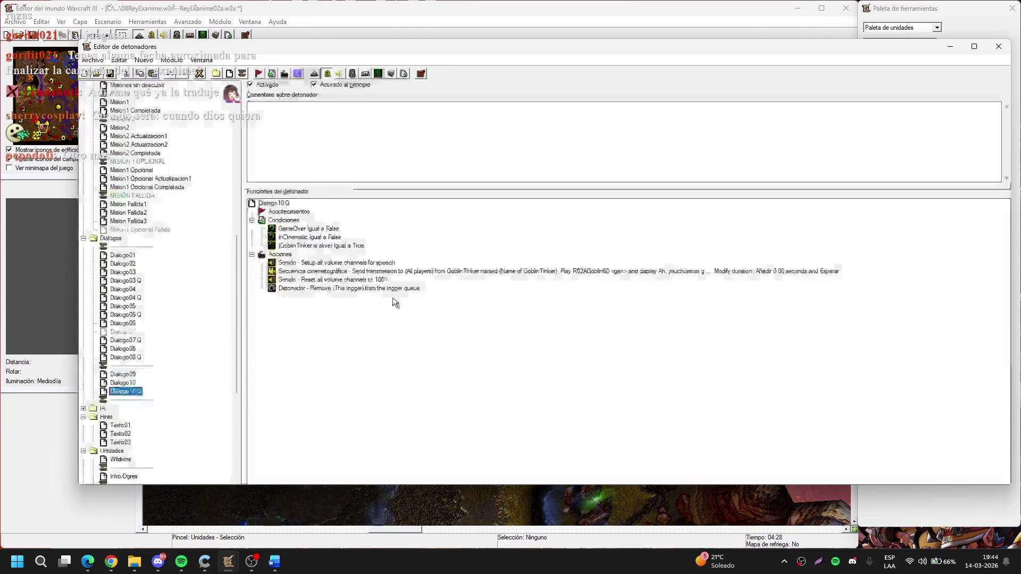
{"action": "key", "text": "Up"}
{"action": "double_click", "coordinate": [372, 279]}
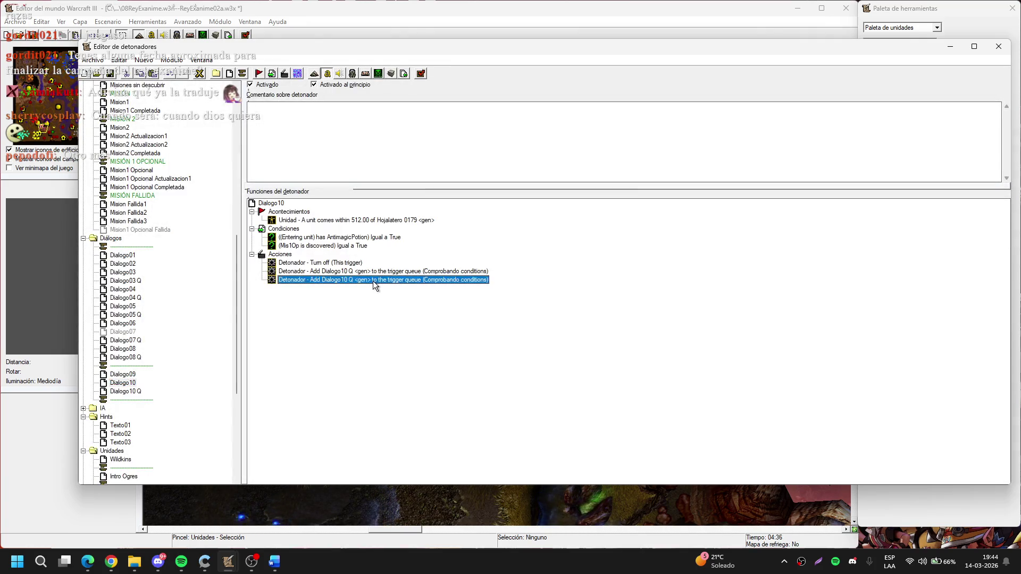
{"action": "left_click", "coordinate": [480, 266]}
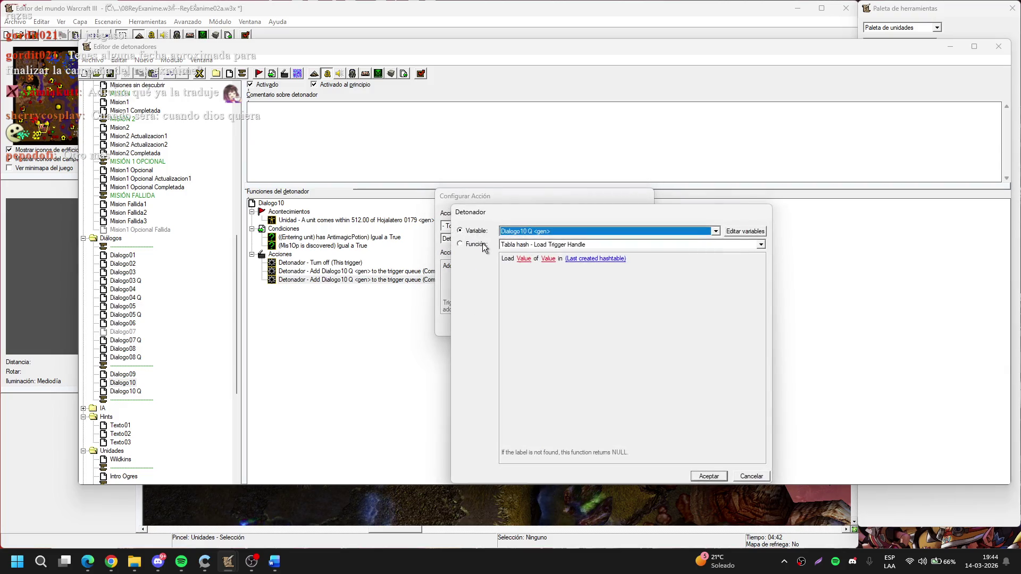
{"action": "scroll", "coordinate": [532, 234], "scroll_direction": "down", "scroll_amount": 5}
{"action": "left_click", "coordinate": [540, 234]}
{"action": "scroll", "coordinate": [541, 266], "scroll_direction": "up", "scroll_amount": 3}
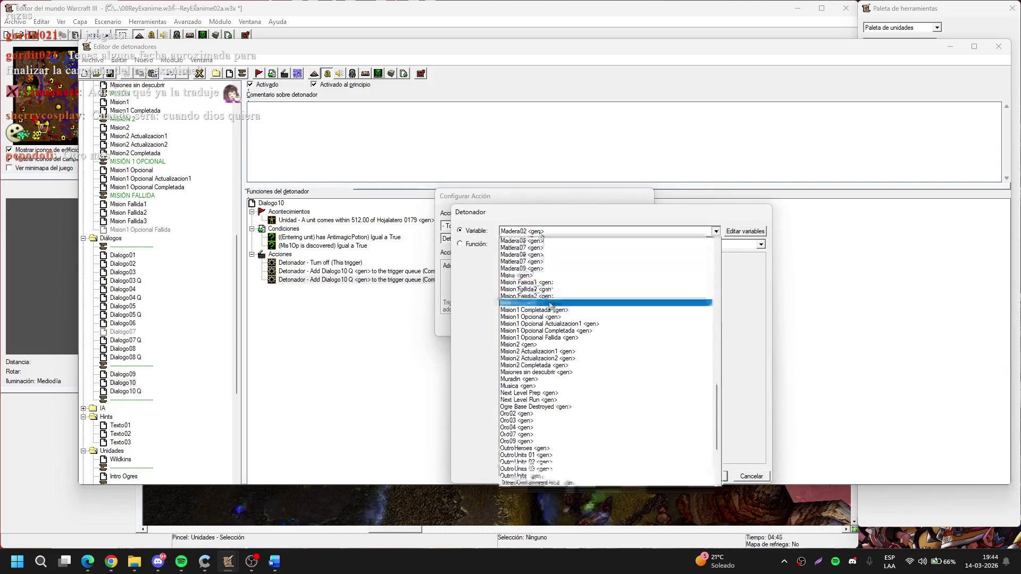
{"action": "left_click", "coordinate": [548, 333]}
{"action": "key", "text": "Return"}
{"action": "key", "text": "Return"}
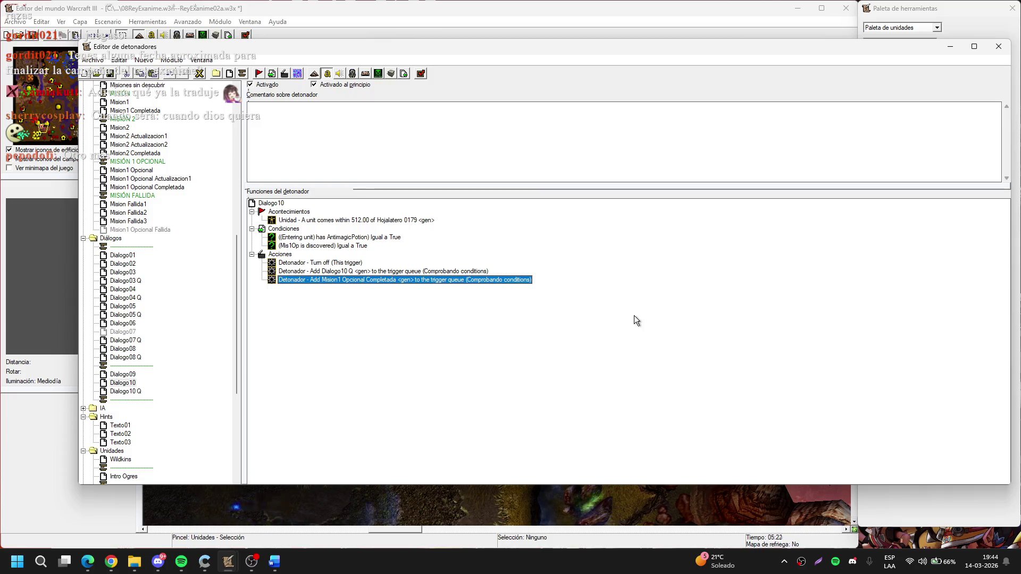
Collapse the Diálogos, Misiones and Cinematicas folders, minimize the Trigger Editor, and save the map
{"action": "scroll", "coordinate": [148, 309], "scroll_direction": "up", "scroll_amount": 6}
{"action": "scroll", "coordinate": [147, 309], "scroll_direction": "down", "scroll_amount": 6}
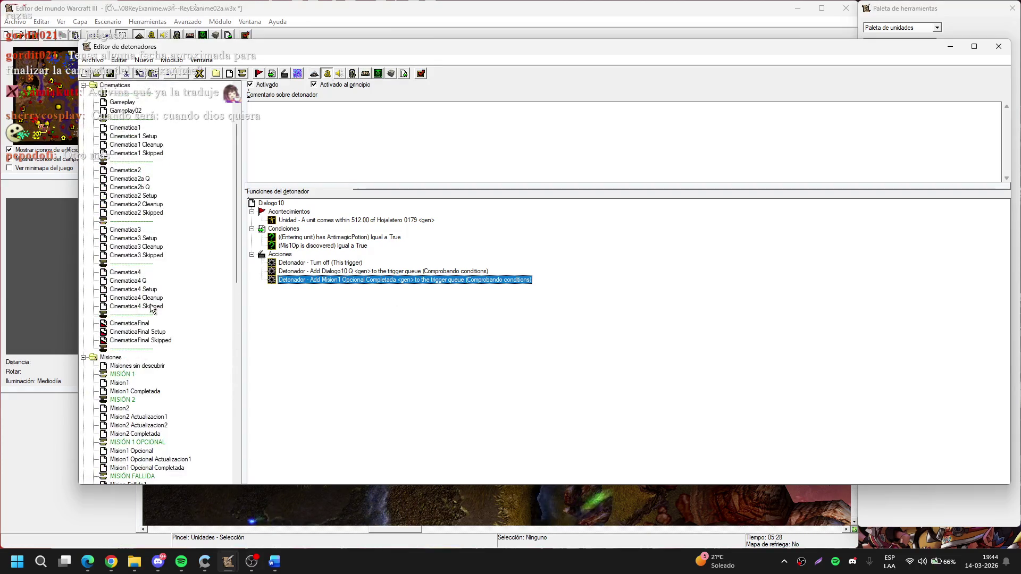
{"action": "left_click", "coordinate": [83, 238]}
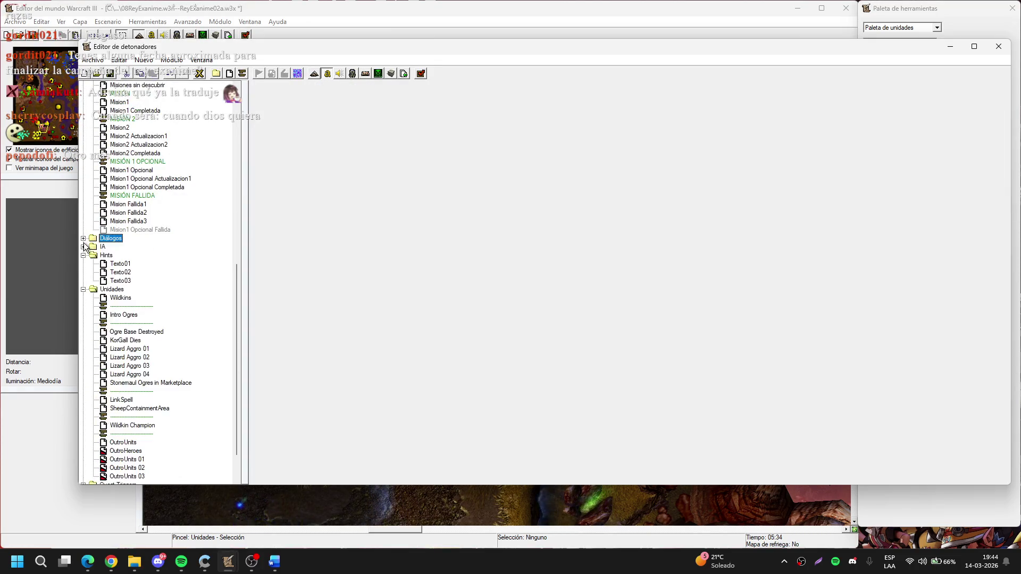
{"action": "scroll", "coordinate": [86, 274], "scroll_direction": "up", "scroll_amount": 10}
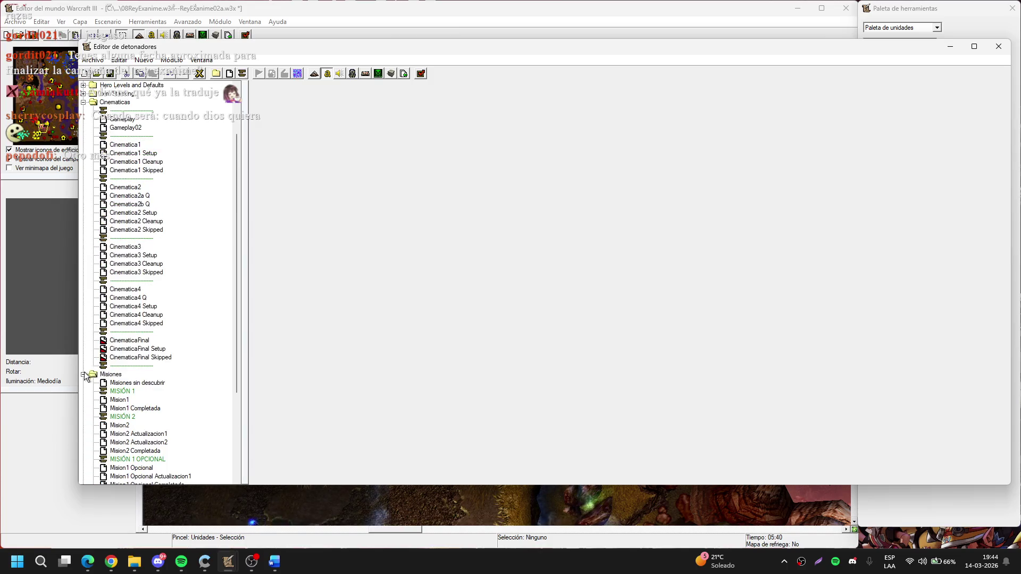
{"action": "left_click", "coordinate": [83, 374]}
{"action": "scroll", "coordinate": [83, 176], "scroll_direction": "up", "scroll_amount": 10}
{"action": "left_click", "coordinate": [83, 169]}
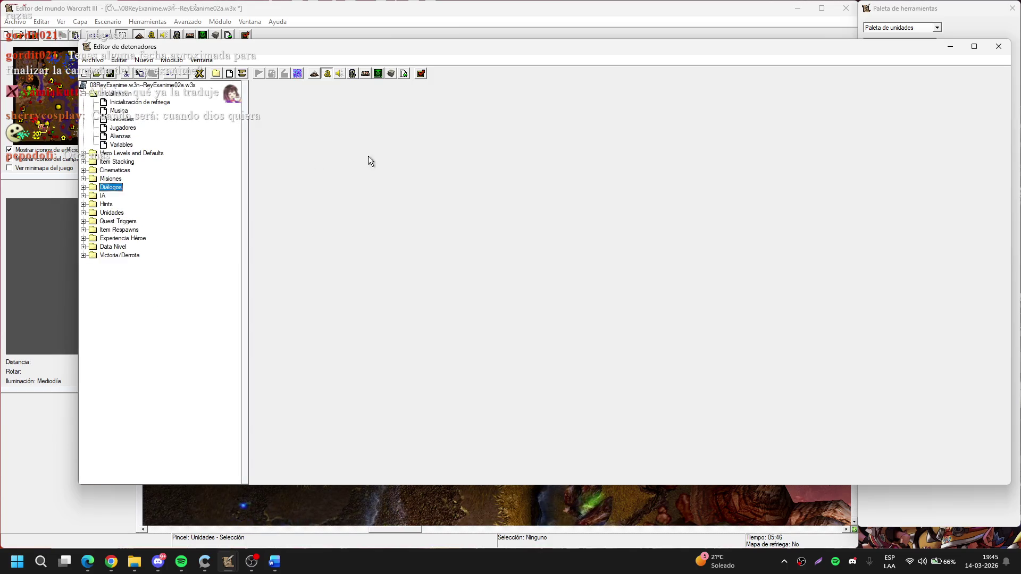
{"action": "left_click", "coordinate": [952, 47]}
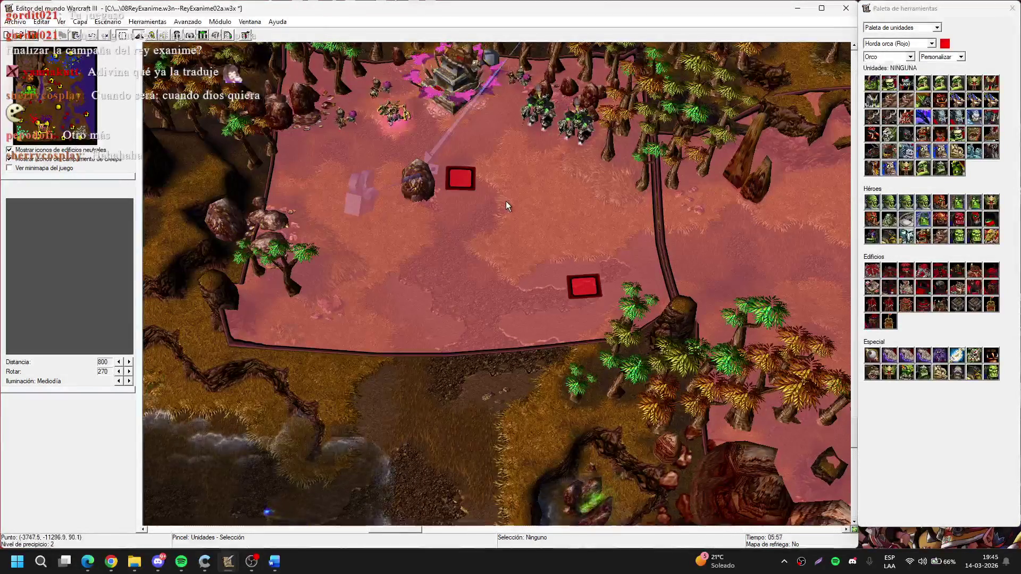
{"action": "key", "text": "ctrl+s"}
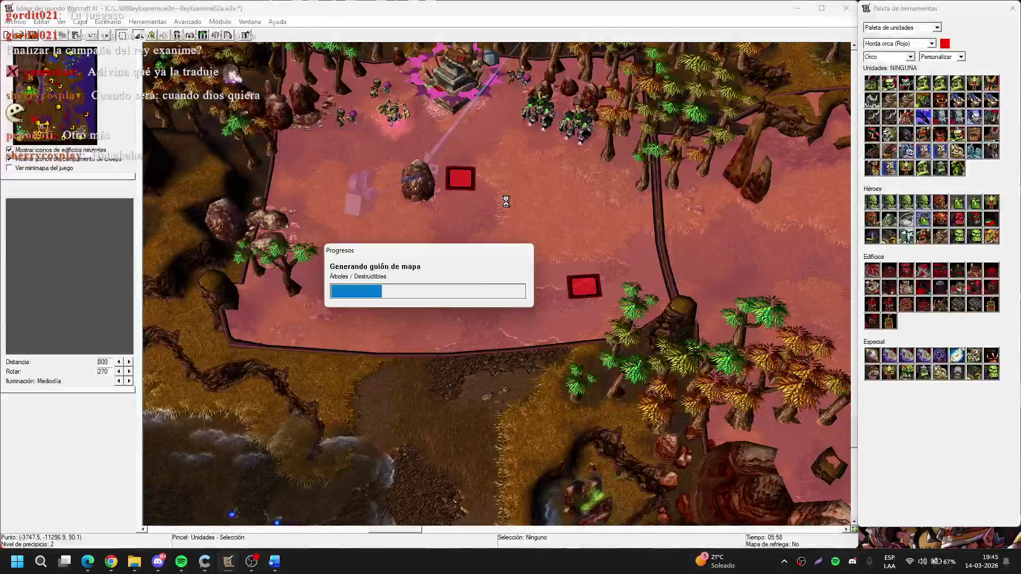
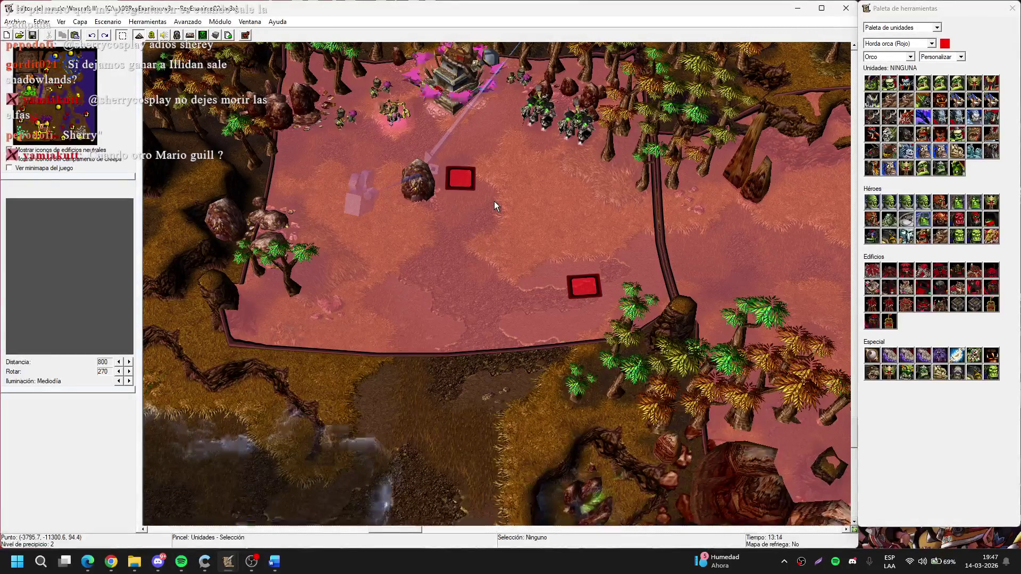
Pan the map over the orc base and fountain area, briefly minimizing and restoring the editor
{"action": "left_click_drag", "start_coordinate": [506, 244], "coordinate": [480, 302]}
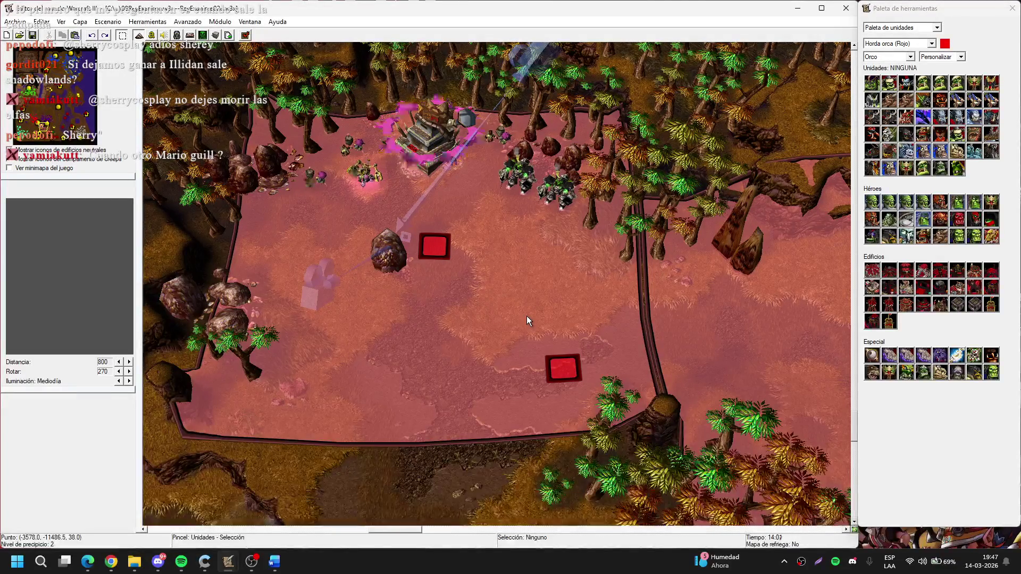
{"action": "key", "text": "Down"}
{"action": "key", "text": "Left"}
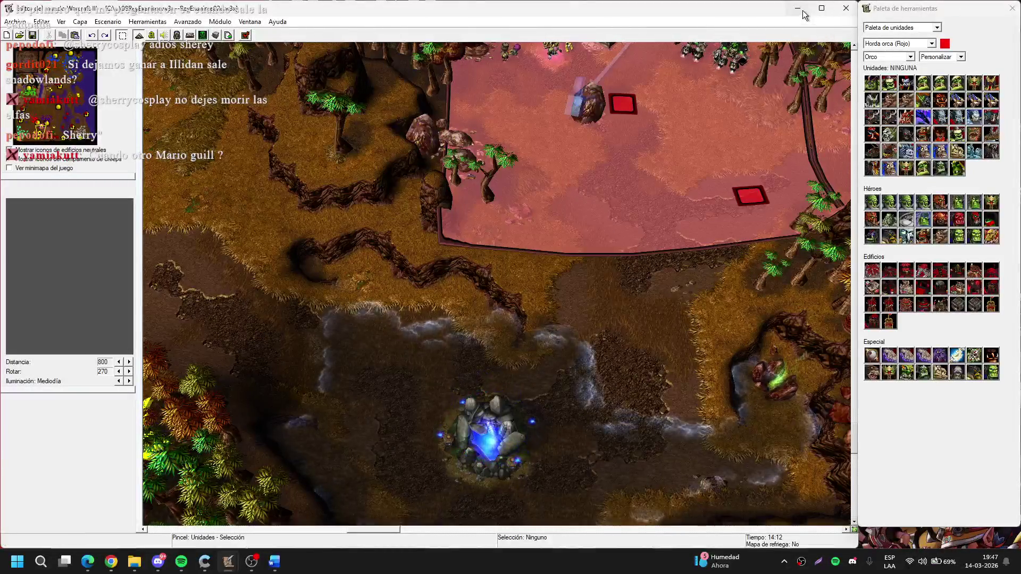
{"action": "left_click", "coordinate": [802, 12]}
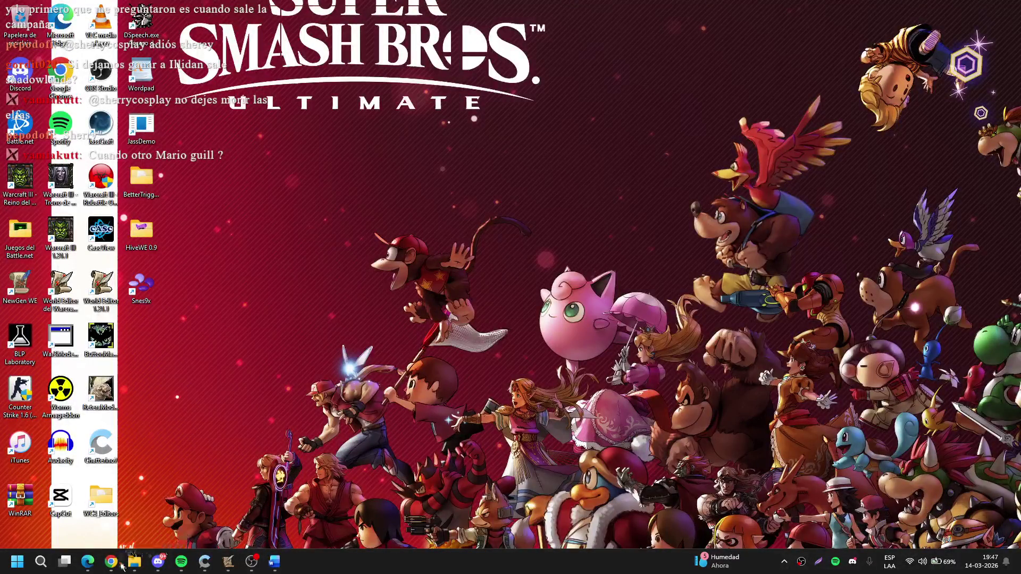
{"action": "mouse_move", "coordinate": [228, 561]}
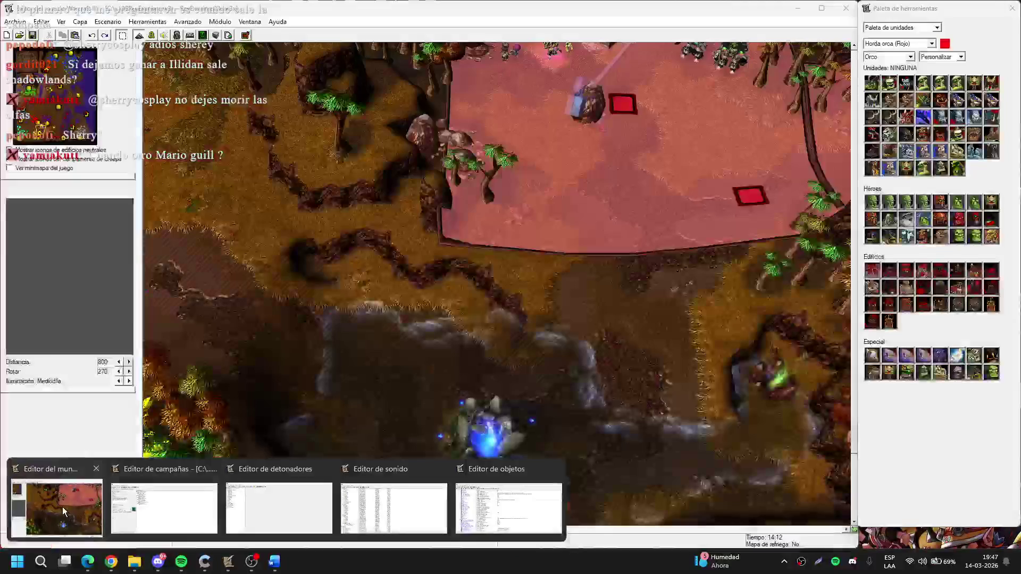
{"action": "left_click", "coordinate": [62, 512]}
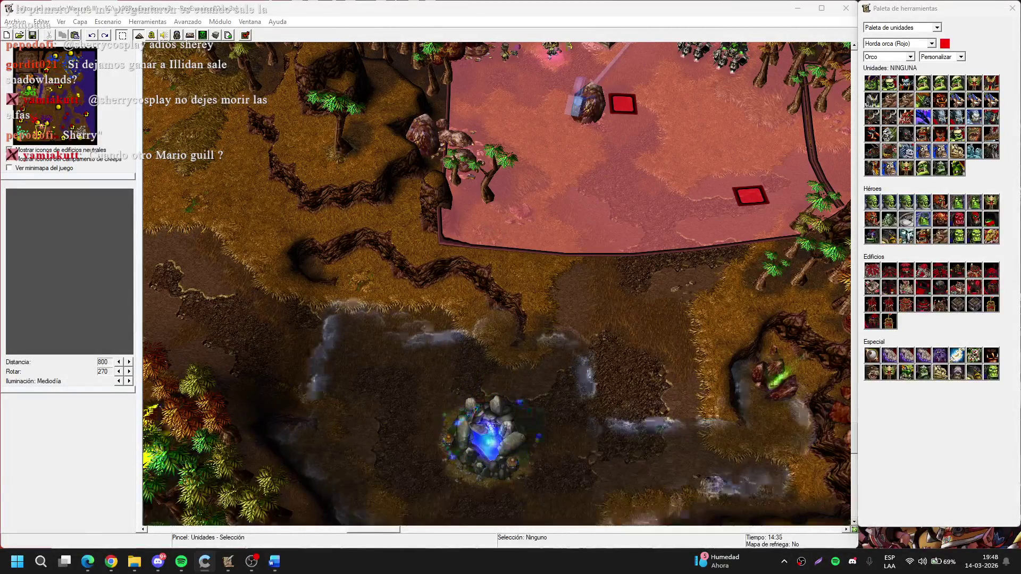
{"action": "left_click", "coordinate": [796, 321]}
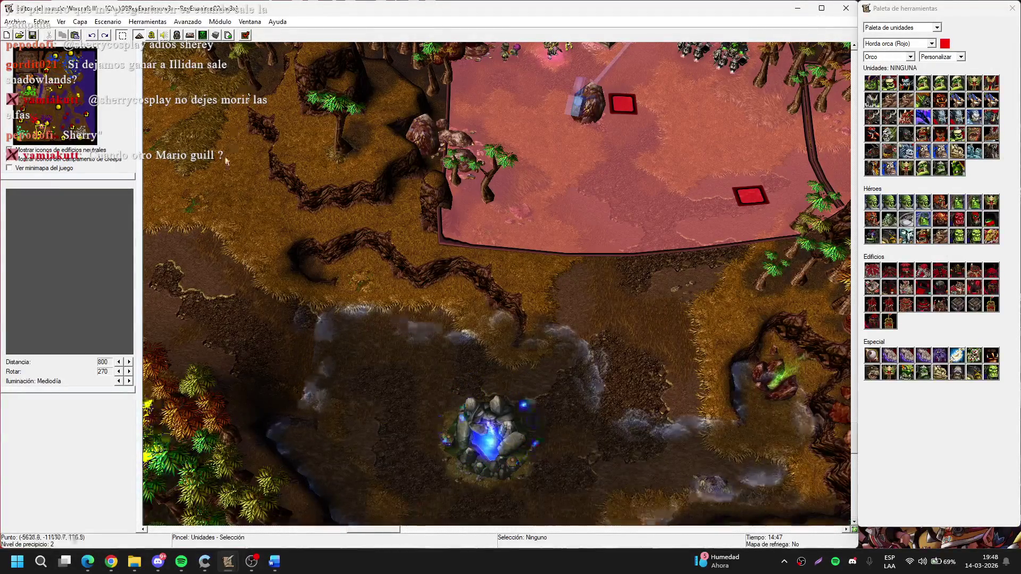
{"action": "scroll", "coordinate": [226, 161], "scroll_direction": "up", "scroll_amount": 5}
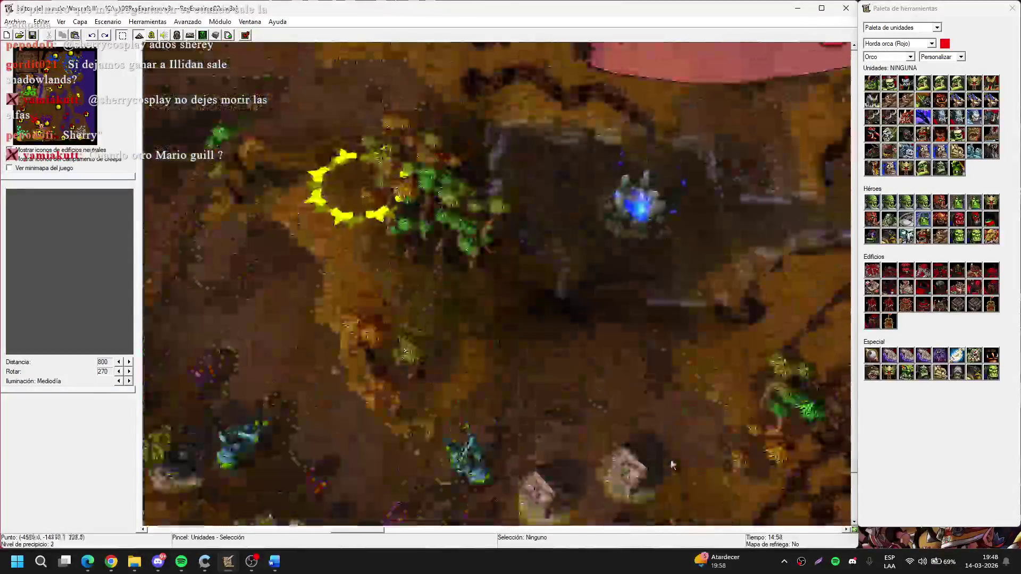
{"action": "mouse_move", "coordinate": [672, 464]}
{"action": "left_mouse_down"}
{"action": "mouse_move", "coordinate": [378, 193]}
{"action": "mouse_move", "coordinate": [272, 158]}
{"action": "mouse_move", "coordinate": [205, 254]}
{"action": "mouse_move", "coordinate": [403, 151]}
{"action": "left_mouse_up"}
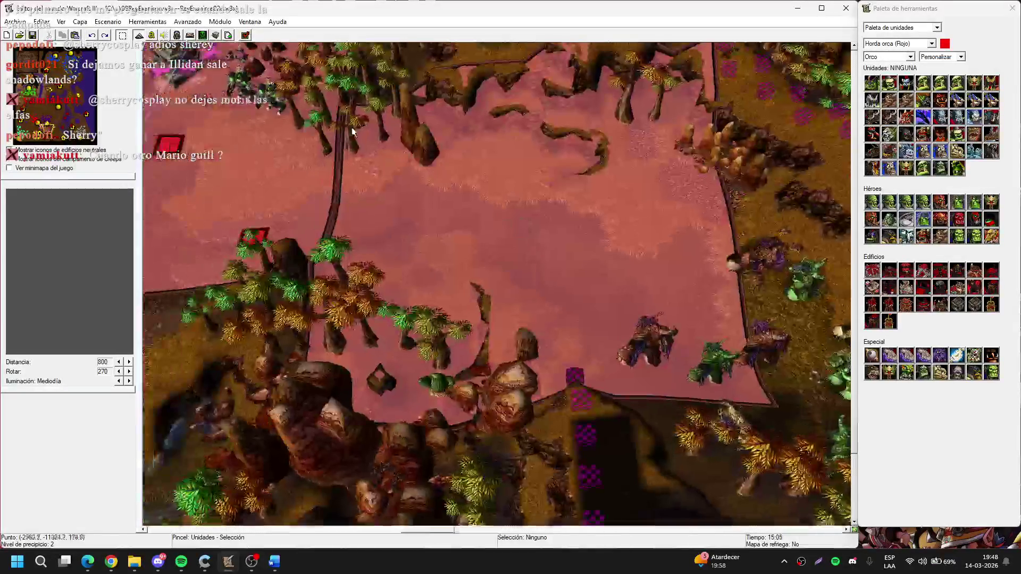
Review the Cinematica4 trigger's events and actions in the Cinematicas folder of the Trigger Editor
{"action": "key", "text": "F4"}
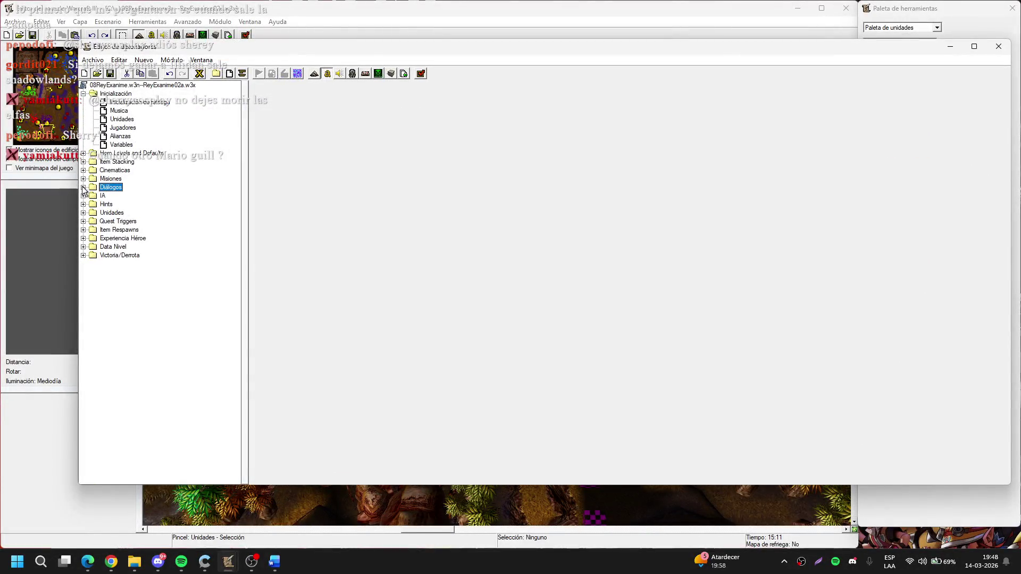
{"action": "left_click", "coordinate": [83, 171]}
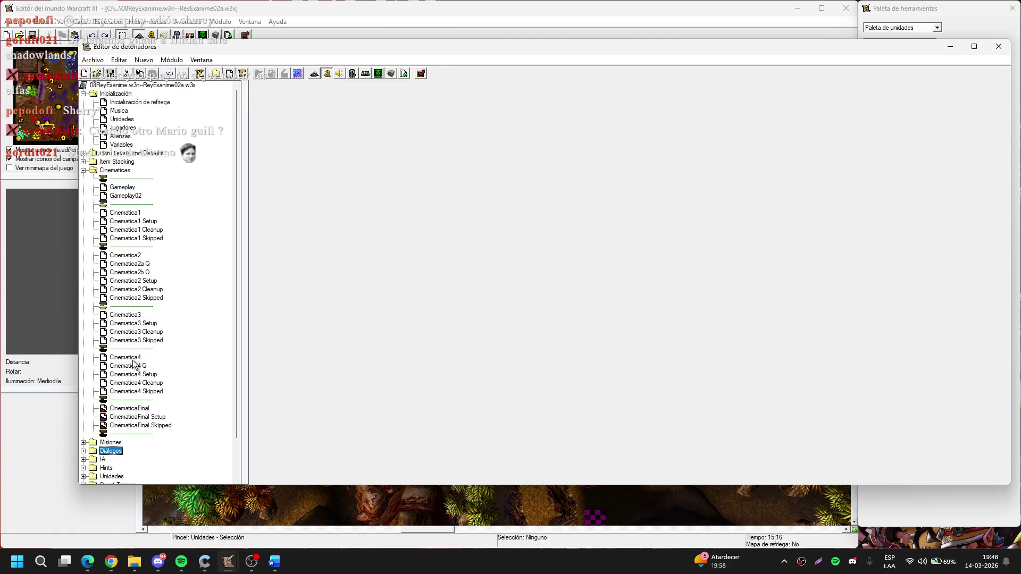
{"action": "left_click", "coordinate": [126, 357]}
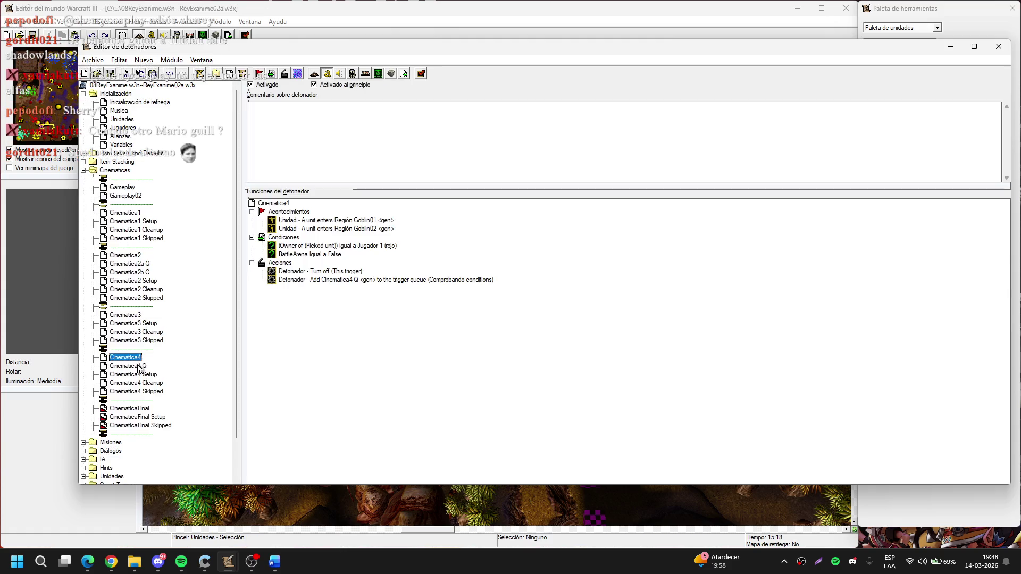
{"action": "left_click", "coordinate": [83, 171]}
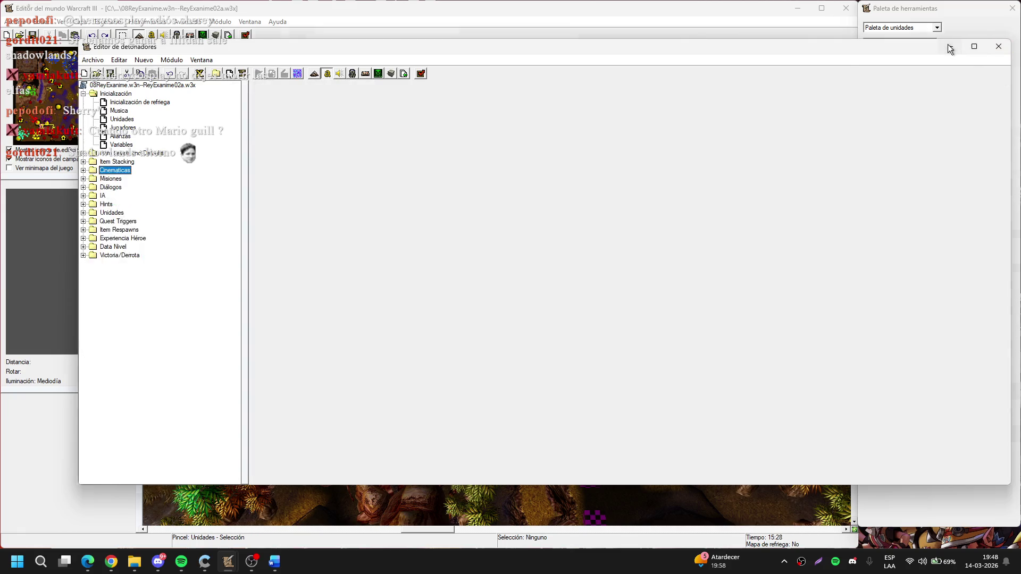
Close the Trigger Editor, minimize World Editor, and launch Warcraft III: The Frozen Throne
{"action": "left_click", "coordinate": [950, 50]}
{"action": "left_click", "coordinate": [798, 8]}
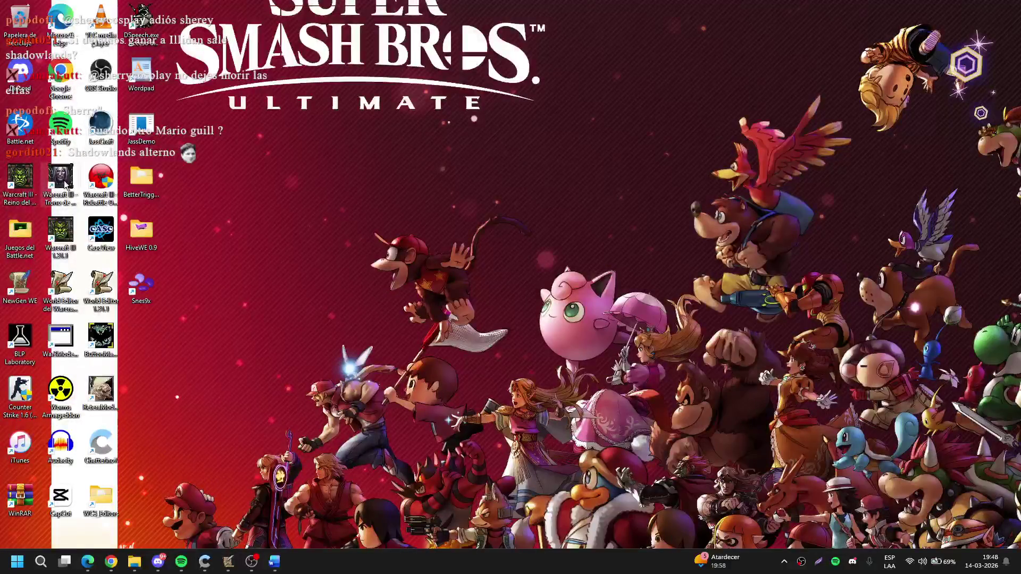
{"action": "double_click", "coordinate": [62, 183]}
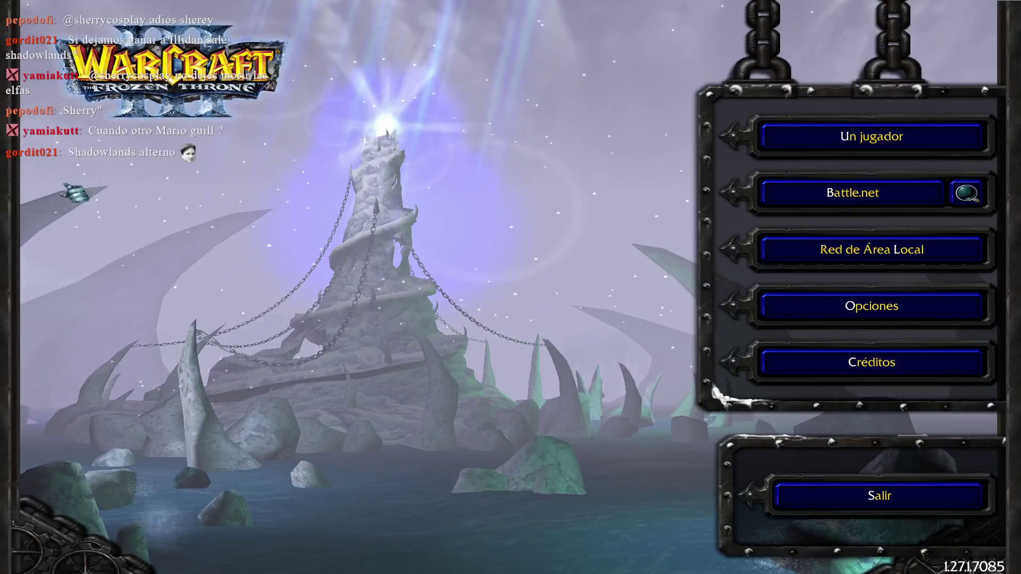
Open custom campaign 08: La Furia del Rey Exánime from Warcraft III Alterno and pick Asalto en Marjal Revolcafango
{"action": "key", "text": "u"}
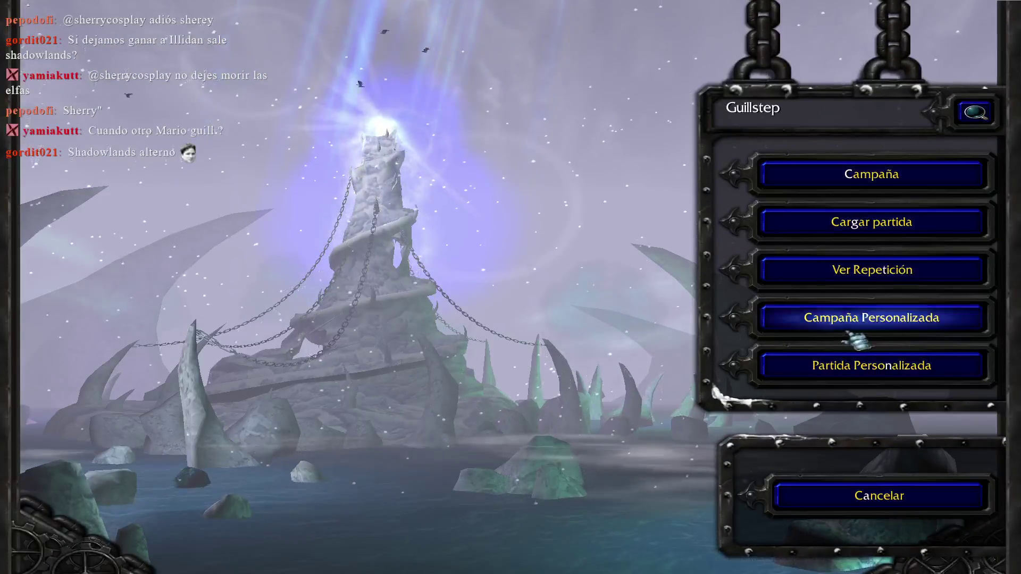
{"action": "left_click", "coordinate": [817, 320]}
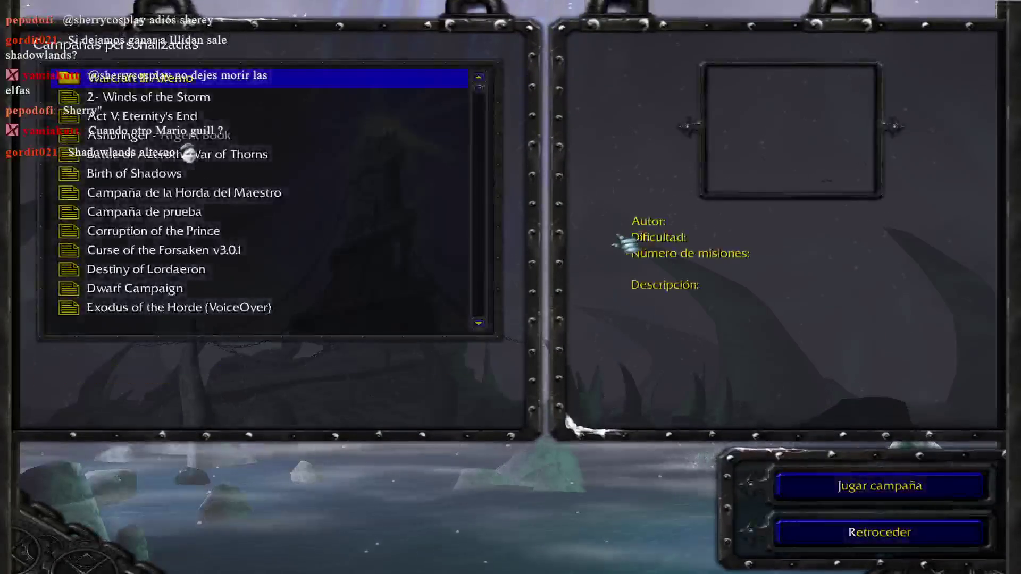
{"action": "key", "text": "Return"}
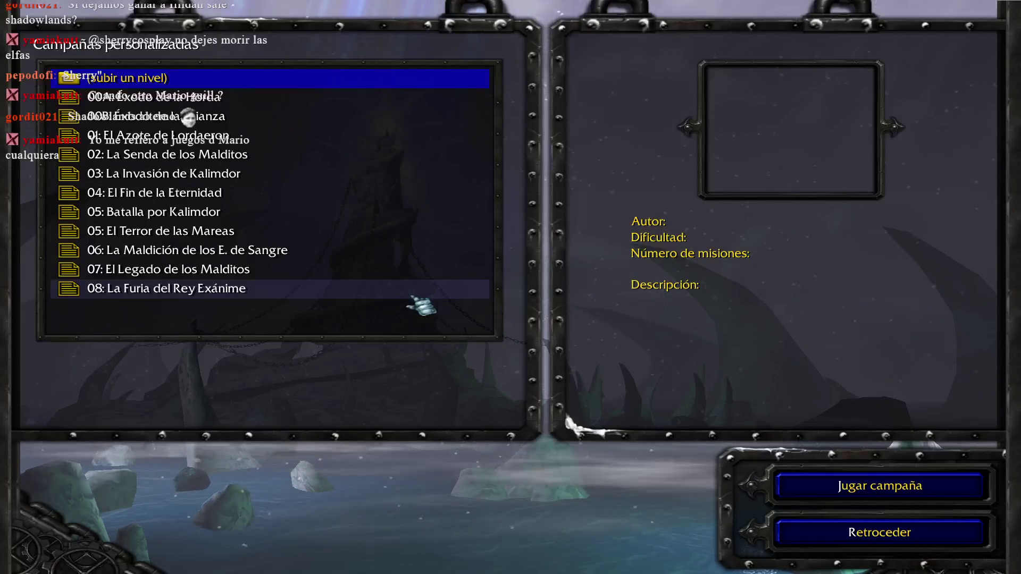
{"action": "double_click", "coordinate": [412, 298]}
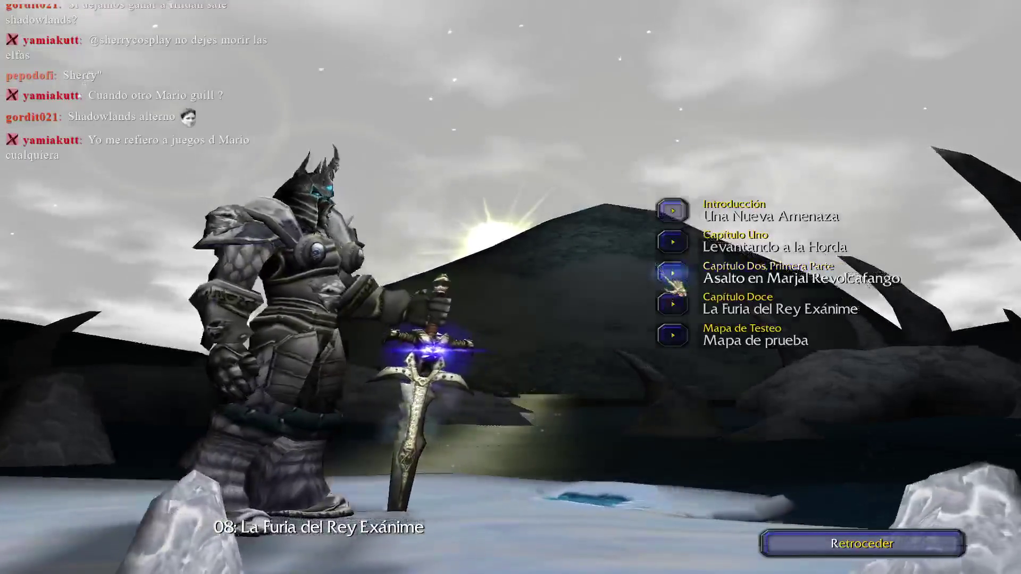
{"action": "left_click", "coordinate": [665, 276]}
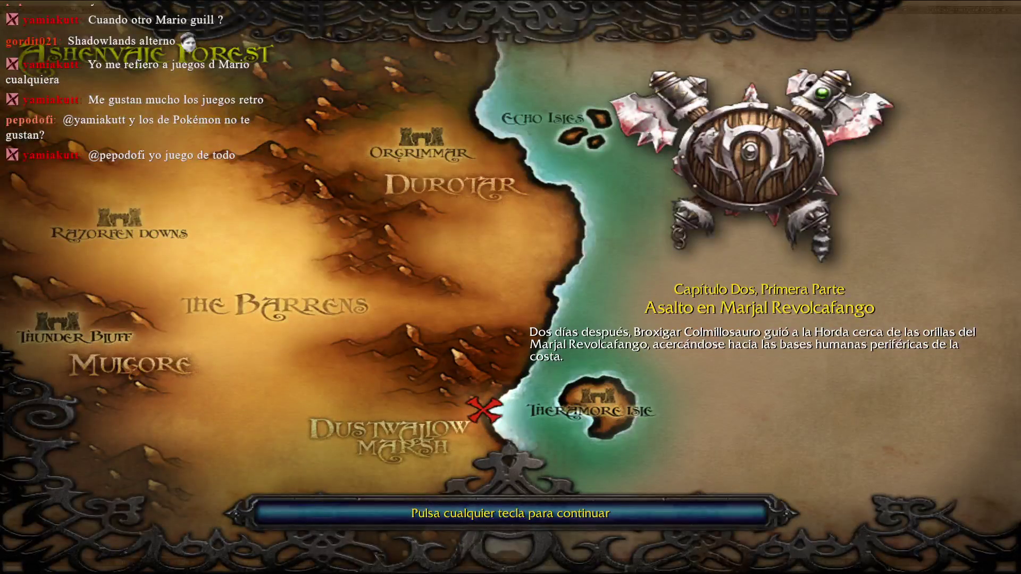
Dismiss the loading screen to begin the Asalto en Marjal Revolcafango mission
{"action": "key", "text": "space"}
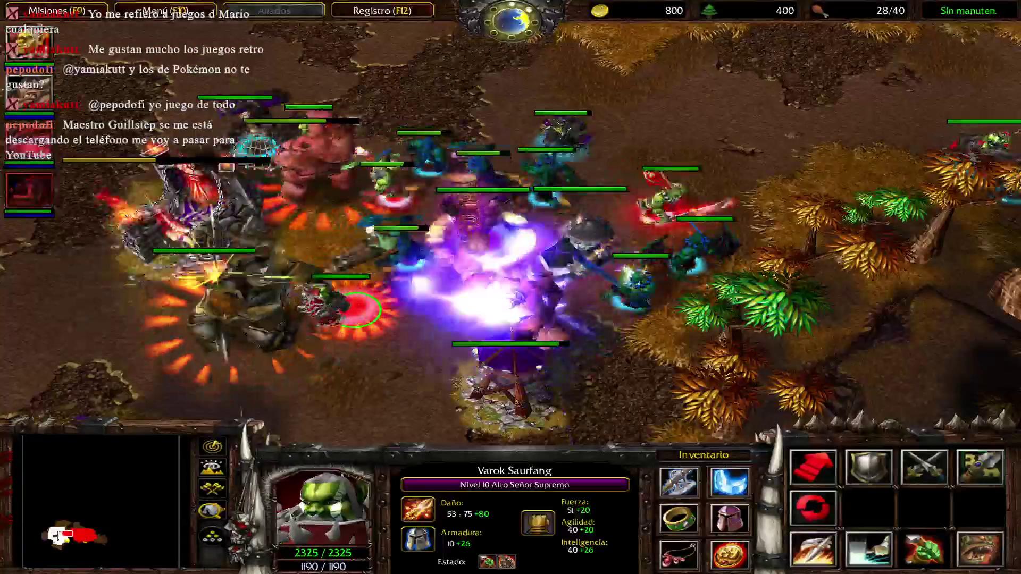
Send the four-hero group toward the Stonemaul ogre and check on a Grunt nearby
{"action": "key", "text": "1"}
{"action": "key", "text": "1"}
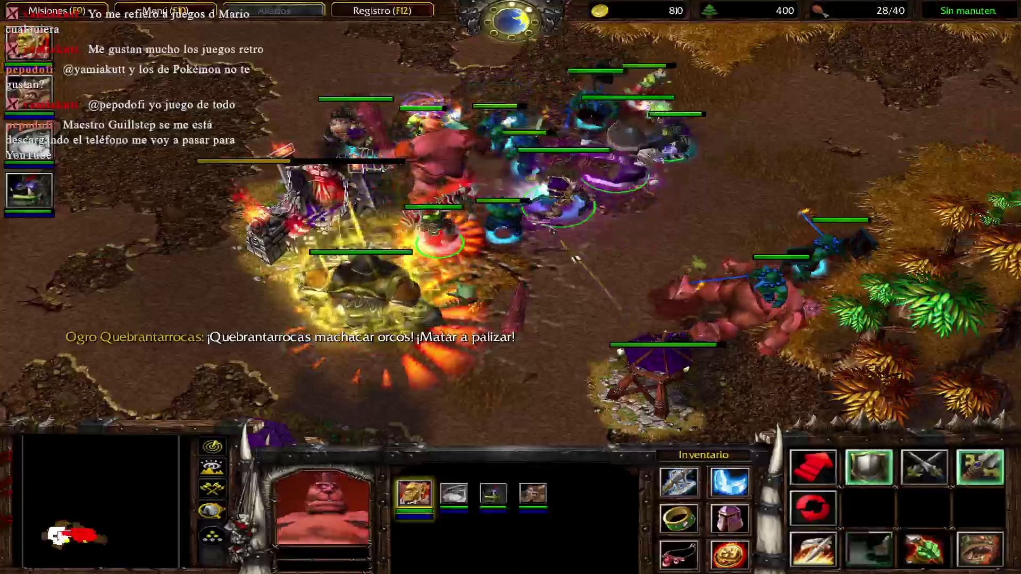
{"action": "right_click", "coordinate": [372, 276]}
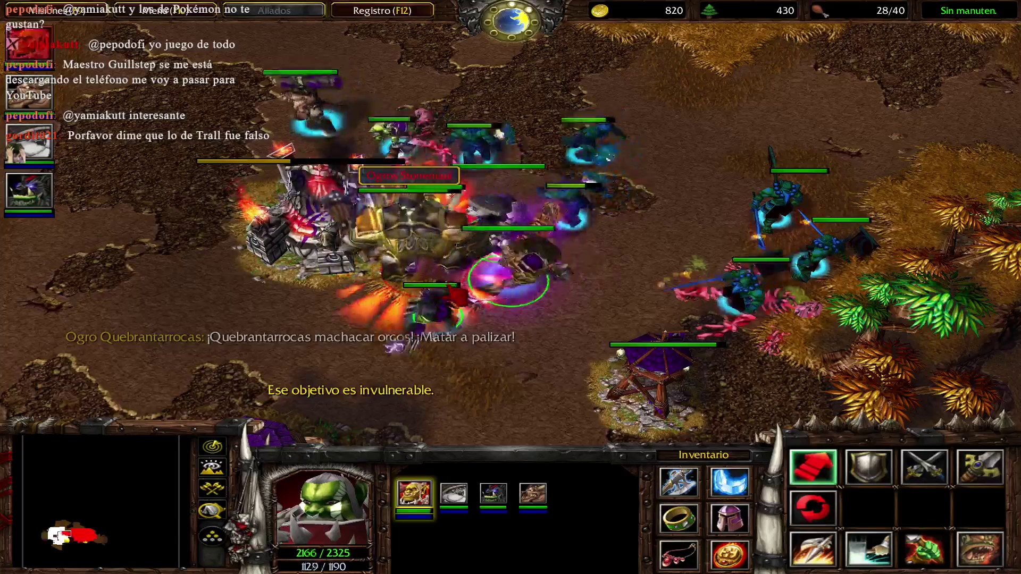
{"action": "key", "text": "Tab"}
{"action": "key", "text": "Tab"}
{"action": "key", "text": "Tab"}
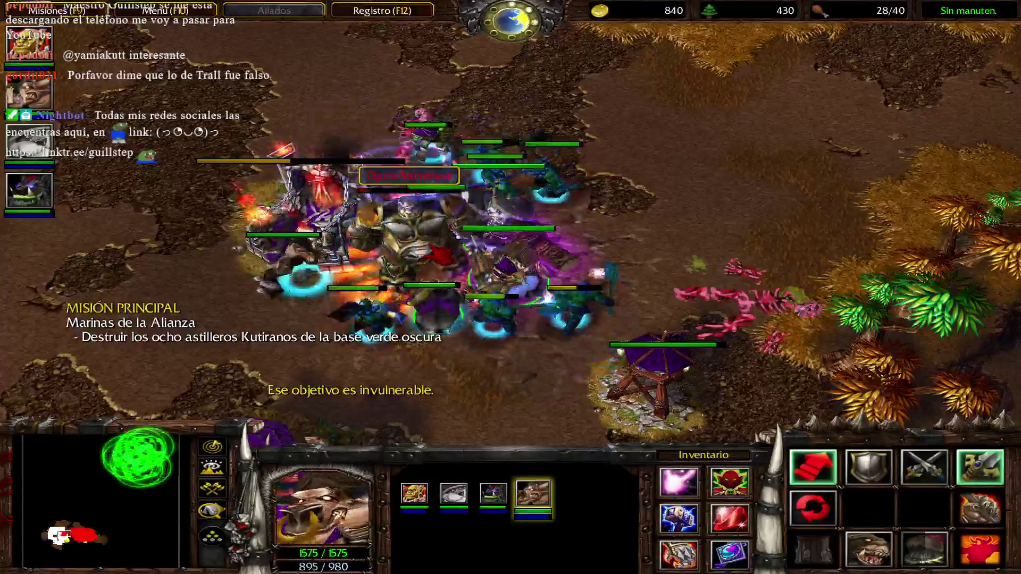
{"action": "key", "text": "space"}
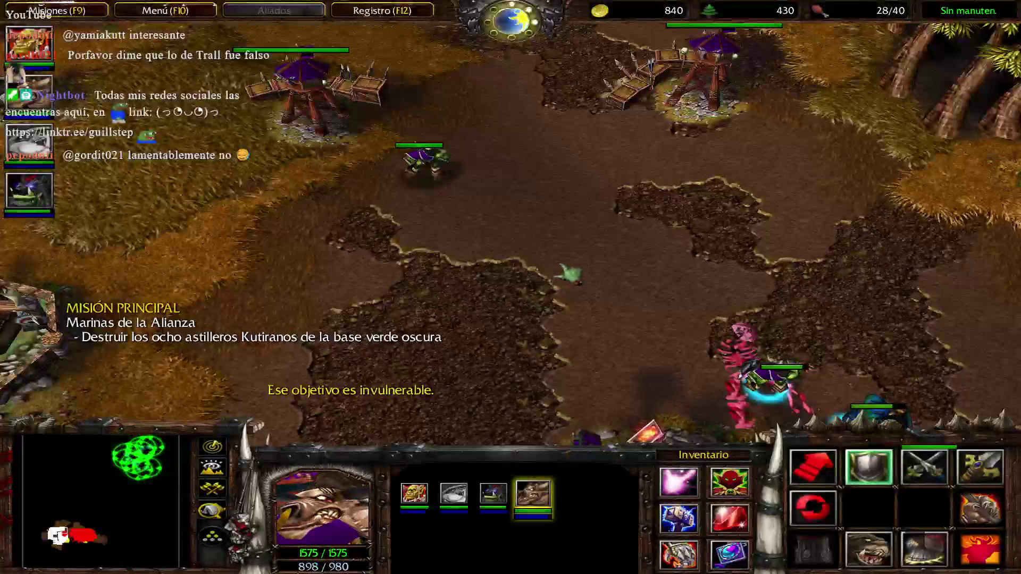
{"action": "key", "text": "space"}
{"action": "key", "text": "a"}
{"action": "left_click", "coordinate": [239, 360]}
{"action": "key", "text": "2"}
{"action": "key", "text": "2"}
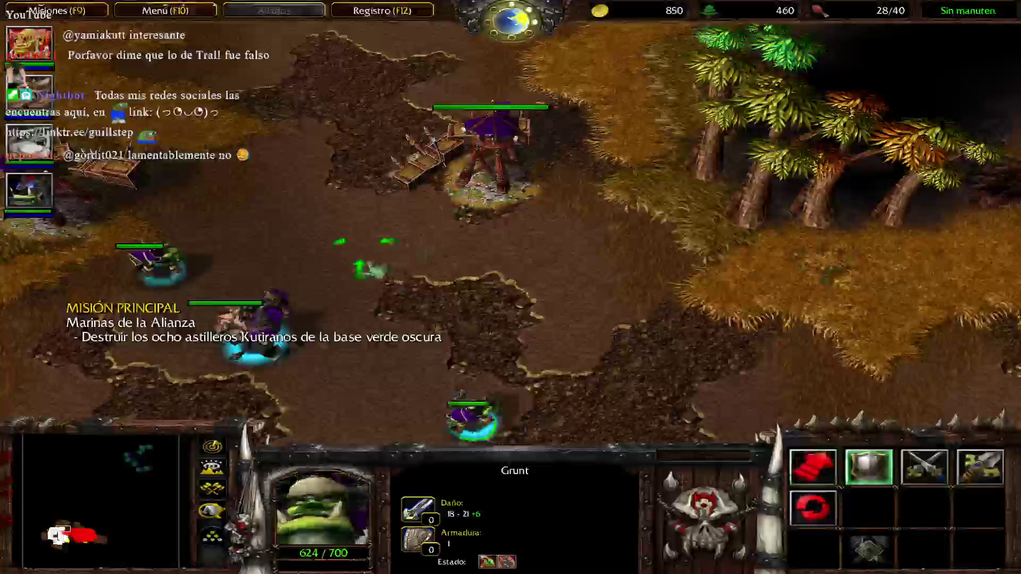
{"action": "key", "text": "space"}
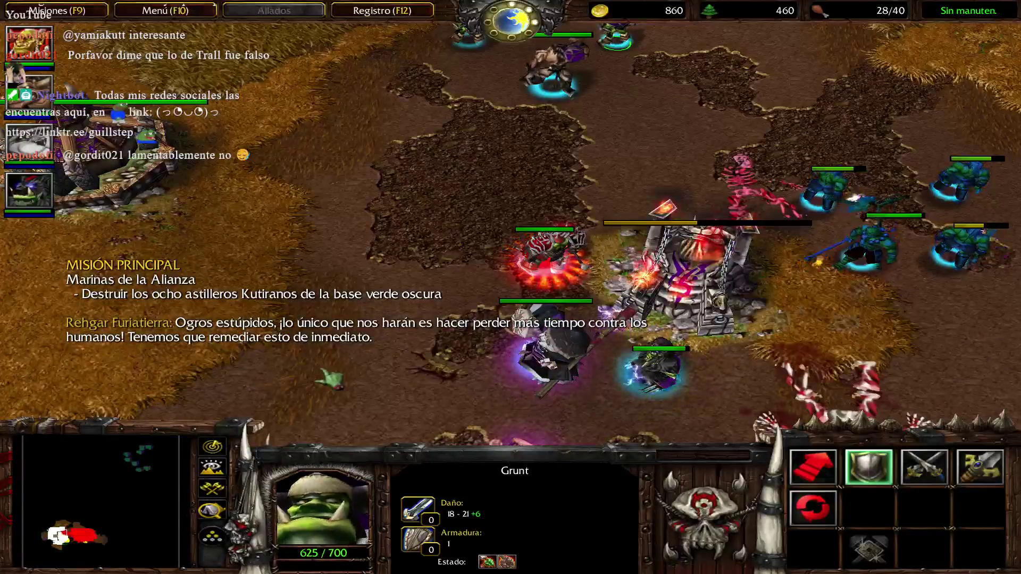
{"action": "key", "text": "1"}
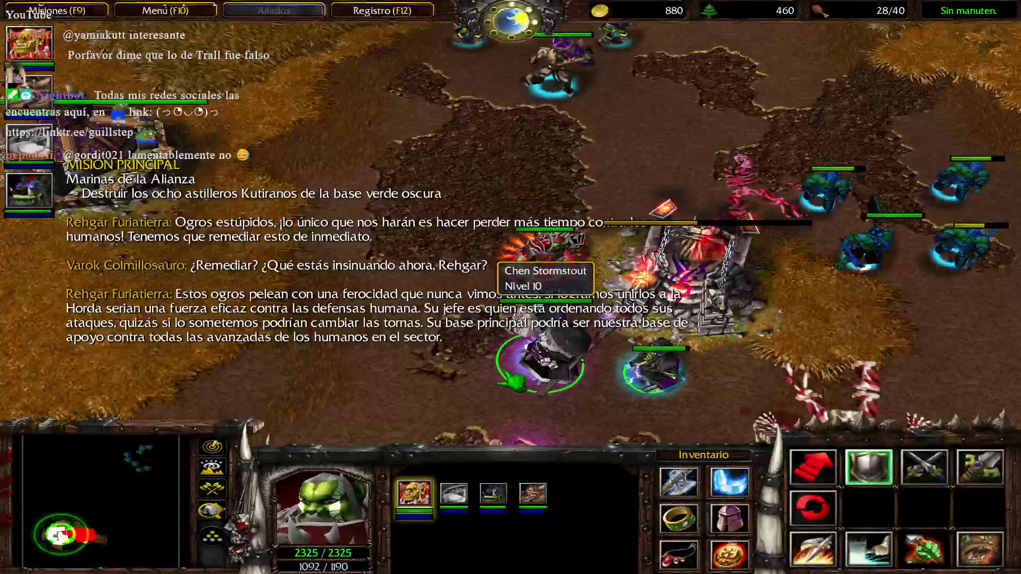
Queue a new Peon at the Bastión, locate an idle peon, and reselect the four heroes
{"action": "key", "text": "BackSpace"}
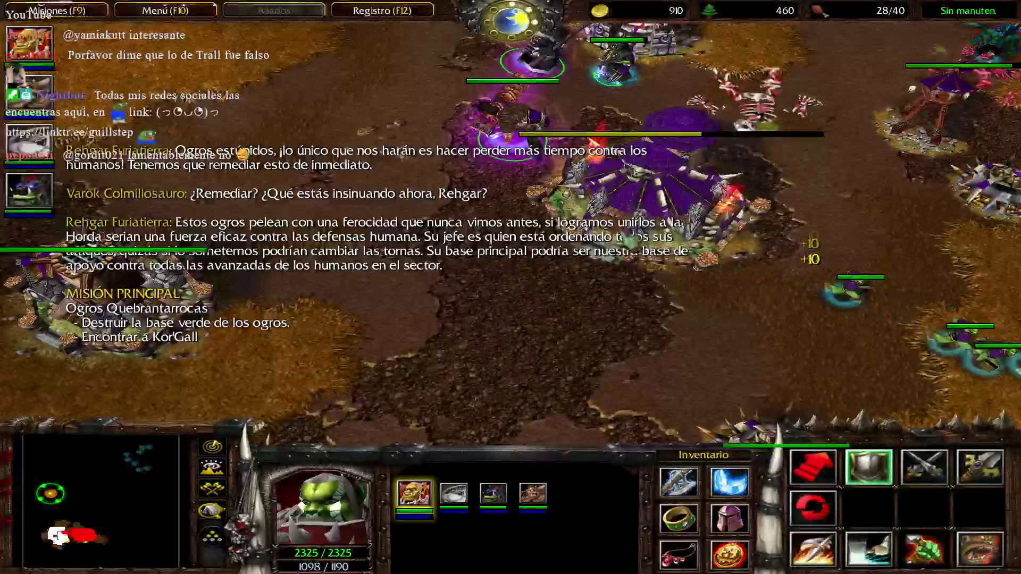
{"action": "key", "text": "2"}
{"action": "key", "text": "p"}
{"action": "key", "text": "Left"}
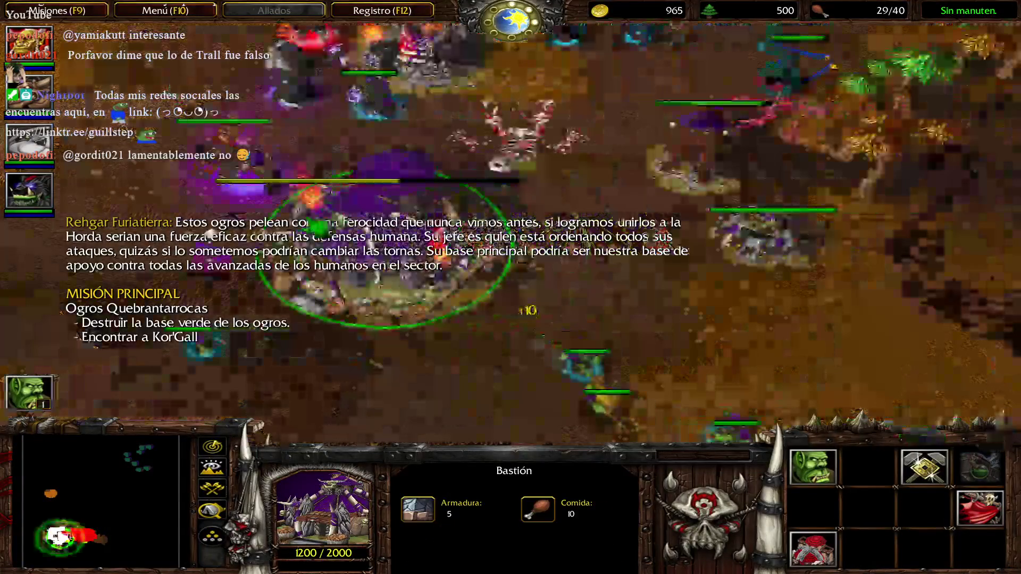
{"action": "key", "text": "F8"}
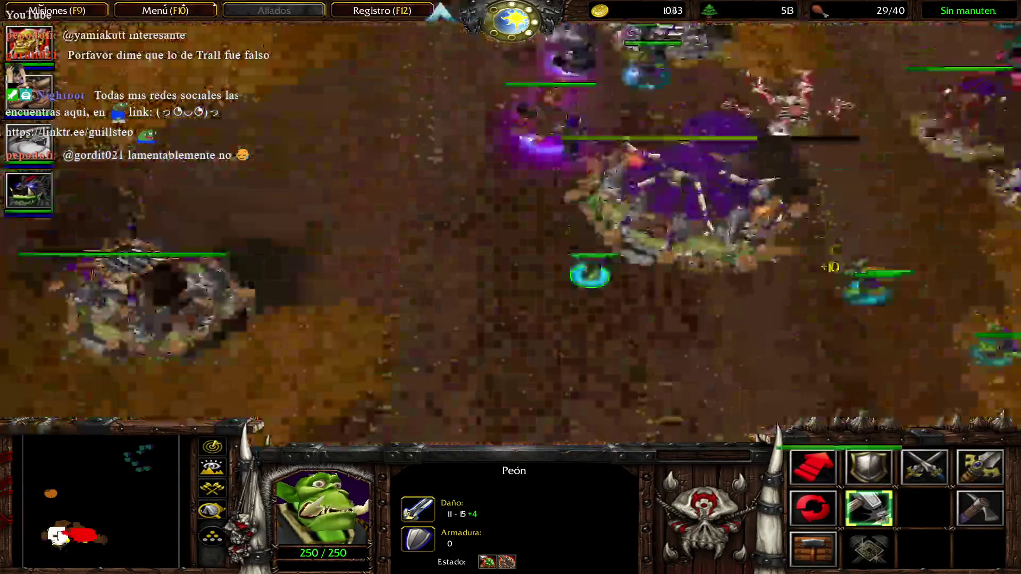
{"action": "key", "text": "1"}
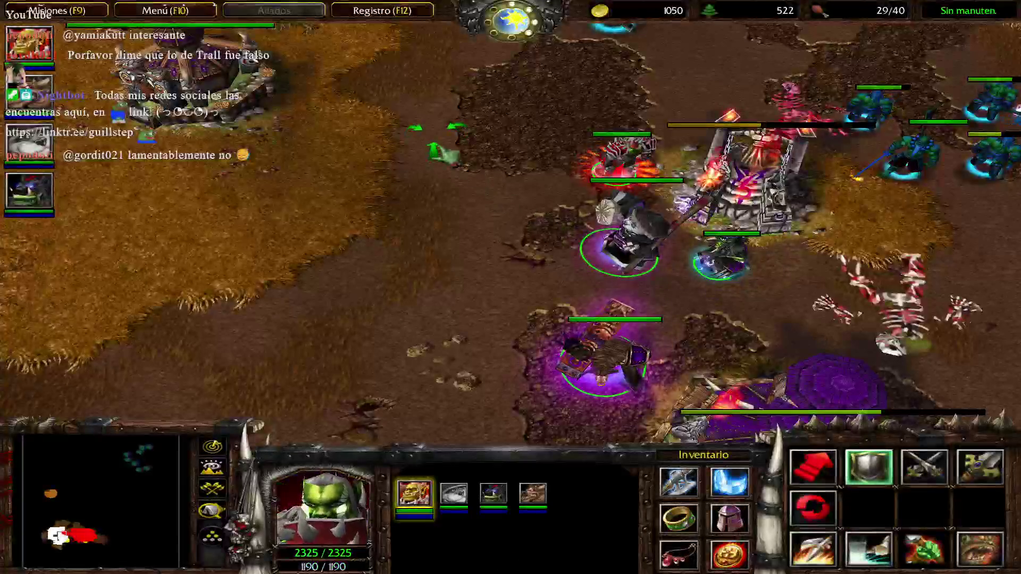
{"action": "key", "text": "F10"}
Save the current game, then activate the whosyourdaddy cheat code
{"action": "key", "text": "g"}
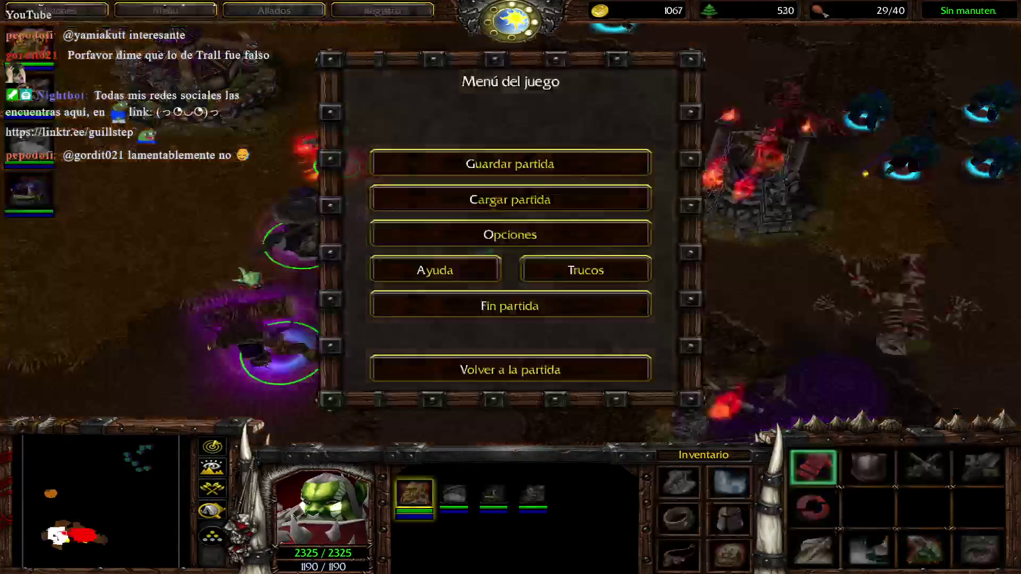
{"action": "double_click", "coordinate": [399, 196]}
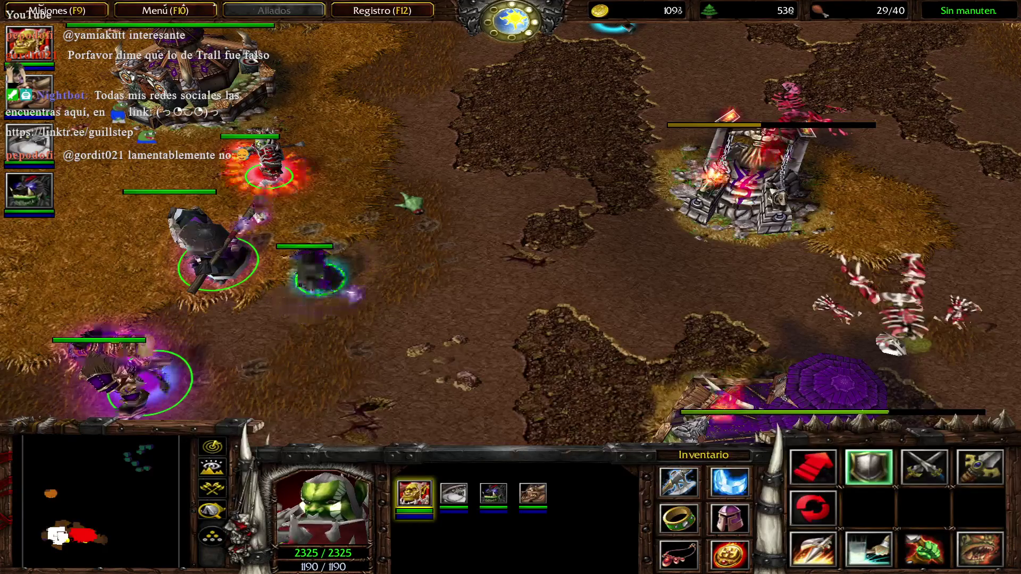
{"action": "key", "text": "Return"}
{"action": "type", "text": "whosyourdaddy"}
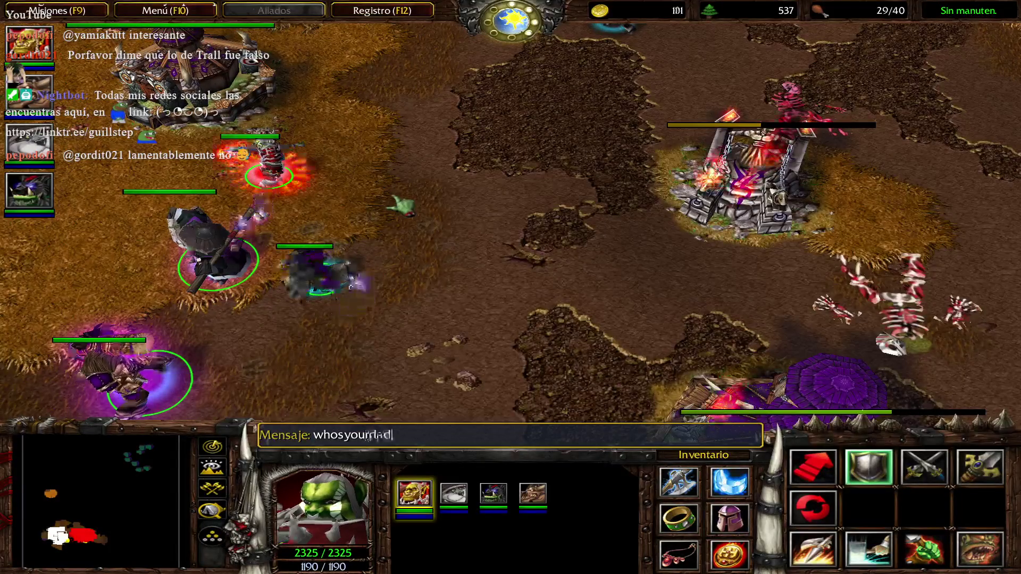
{"action": "key", "text": "Return"}
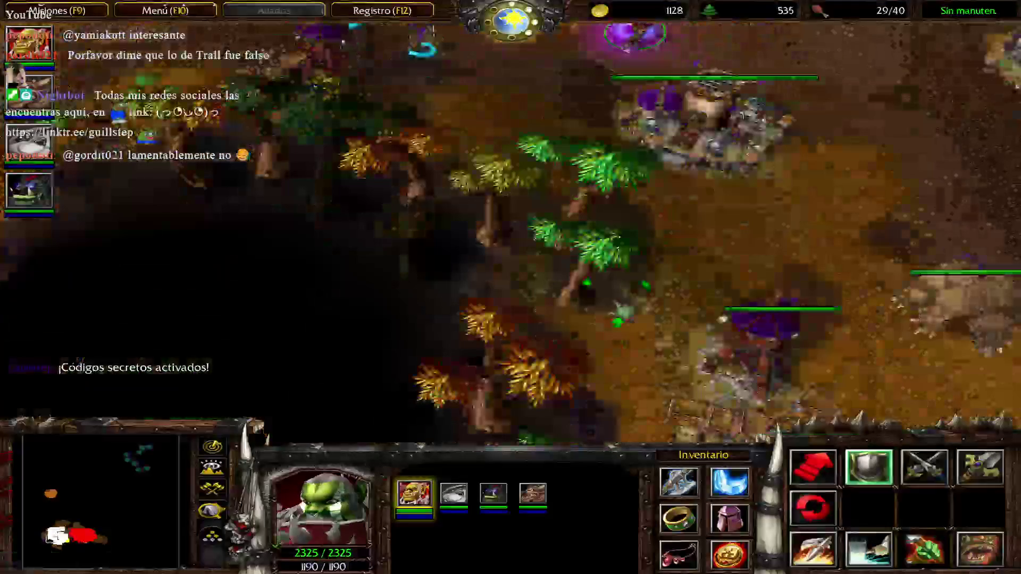
Lead the heroes to the Fuente de Salud fountain and halt them there
{"action": "key", "text": "m"}
{"action": "left_click", "coordinate": [611, 181]}
{"action": "key", "text": "a"}
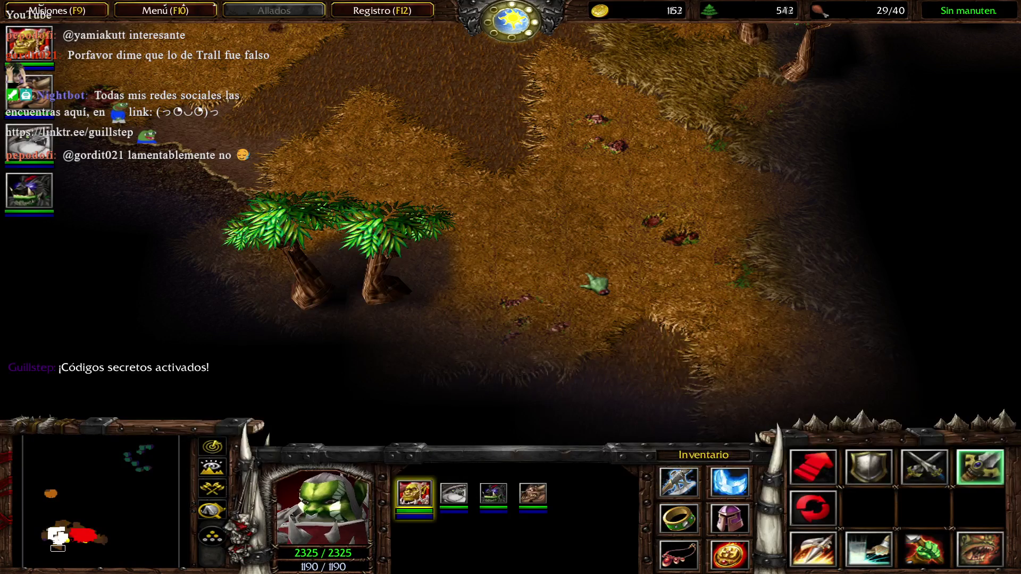
{"action": "key", "text": "a"}
{"action": "left_click", "coordinate": [611, 290]}
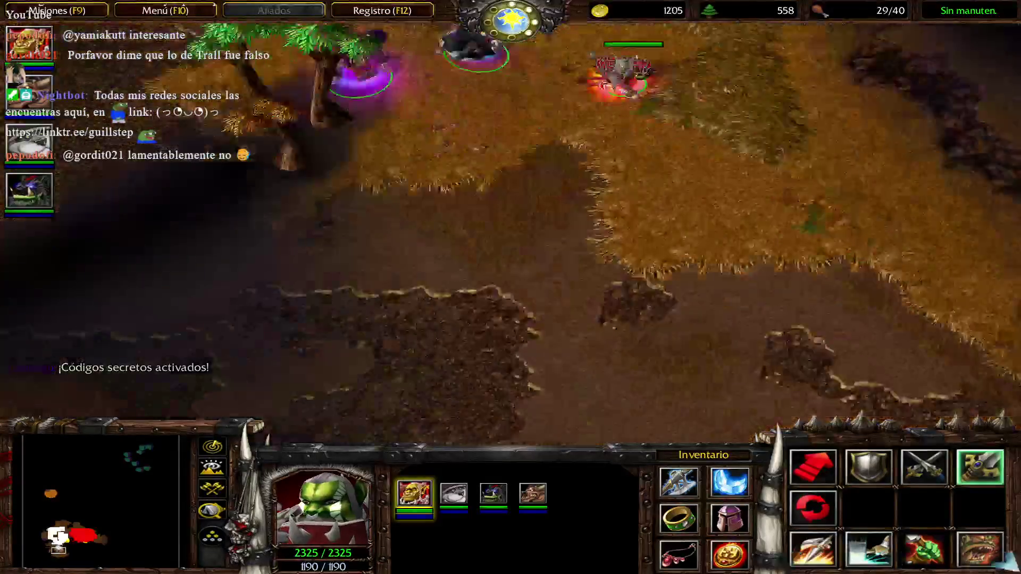
{"action": "right_click", "coordinate": [559, 289]}
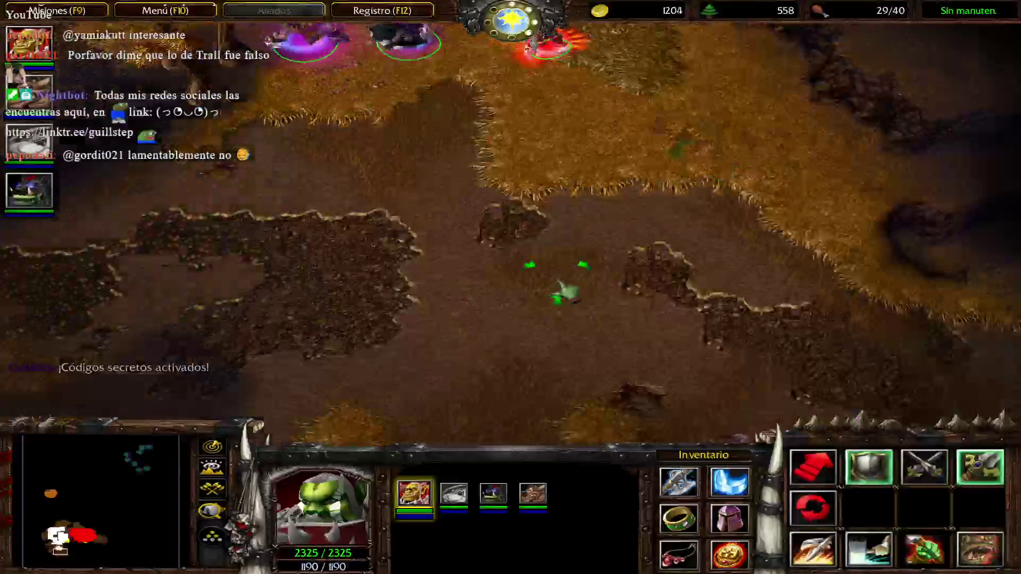
{"action": "key", "text": "Up"}
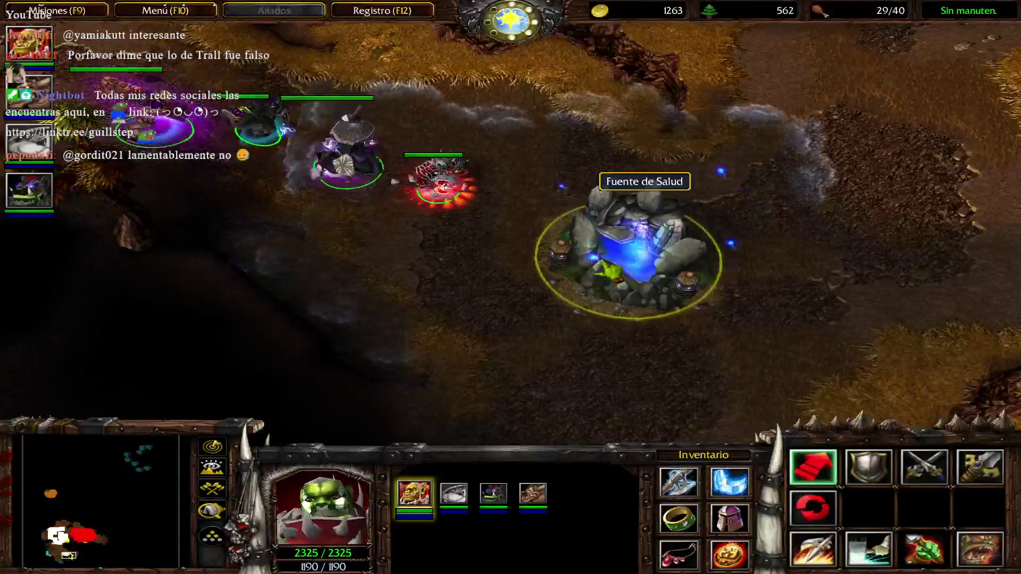
{"action": "key", "text": "s"}
{"action": "key", "text": "F10"}
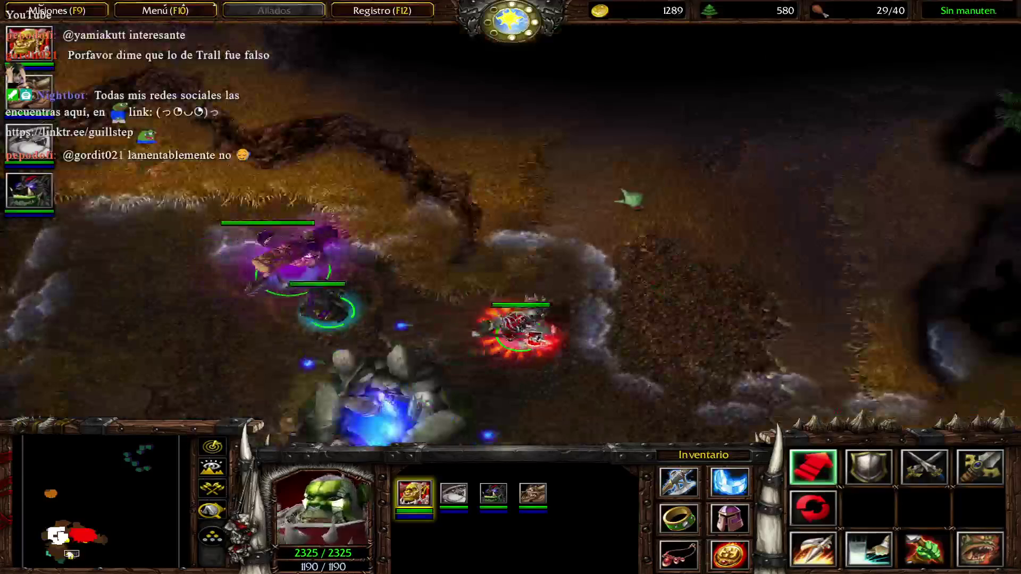
March the heroes away from the fountain and north toward the base
{"action": "right_click", "coordinate": [661, 112]}
{"action": "key", "text": "Up"}
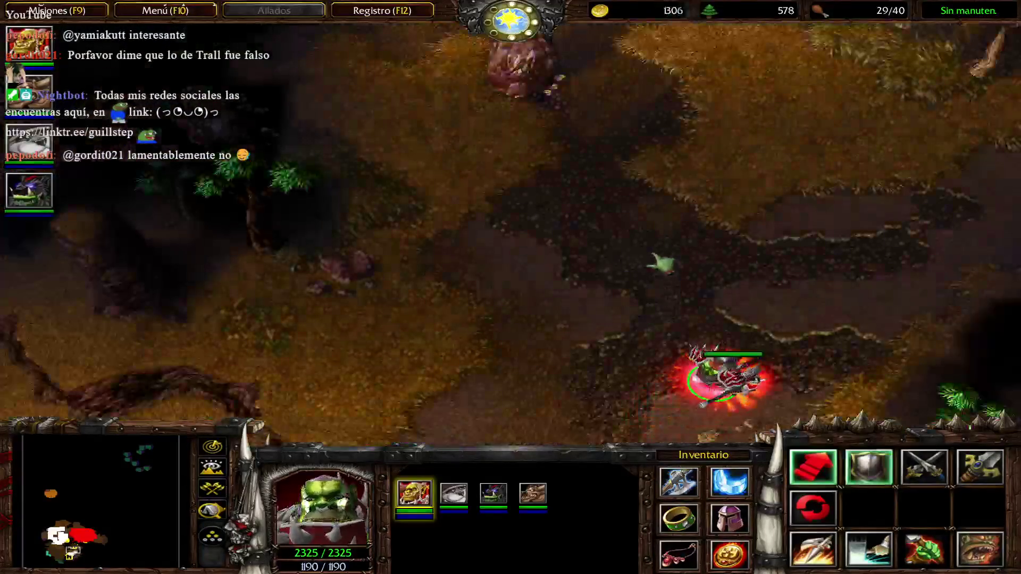
{"action": "key", "text": "Down"}
{"action": "key", "text": "Right"}
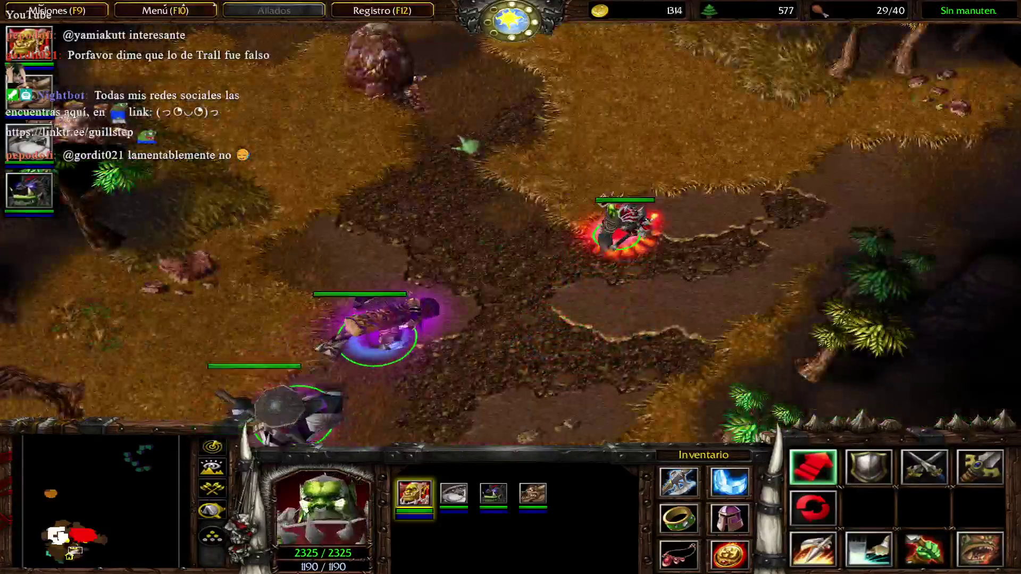
{"action": "key", "text": "Up"}
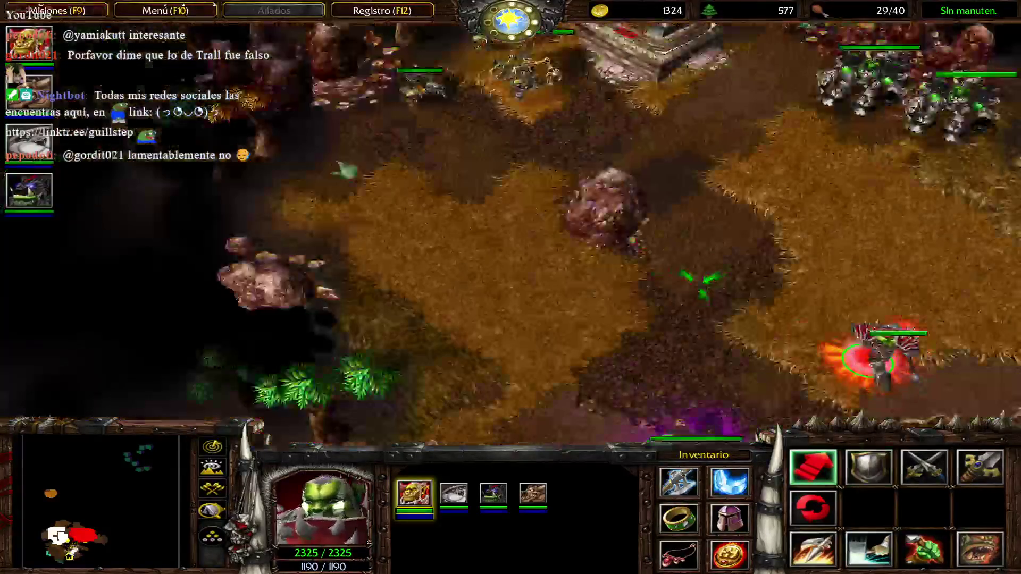
{"action": "right_click", "coordinate": [535, 128]}
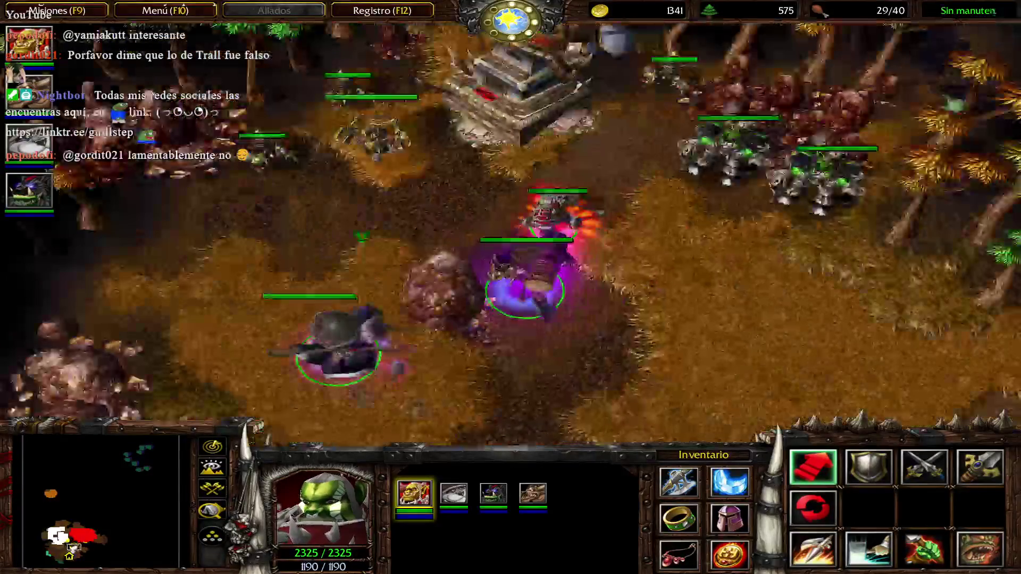
{"action": "key", "text": "Down"}
{"action": "right_click", "coordinate": [598, 347]}
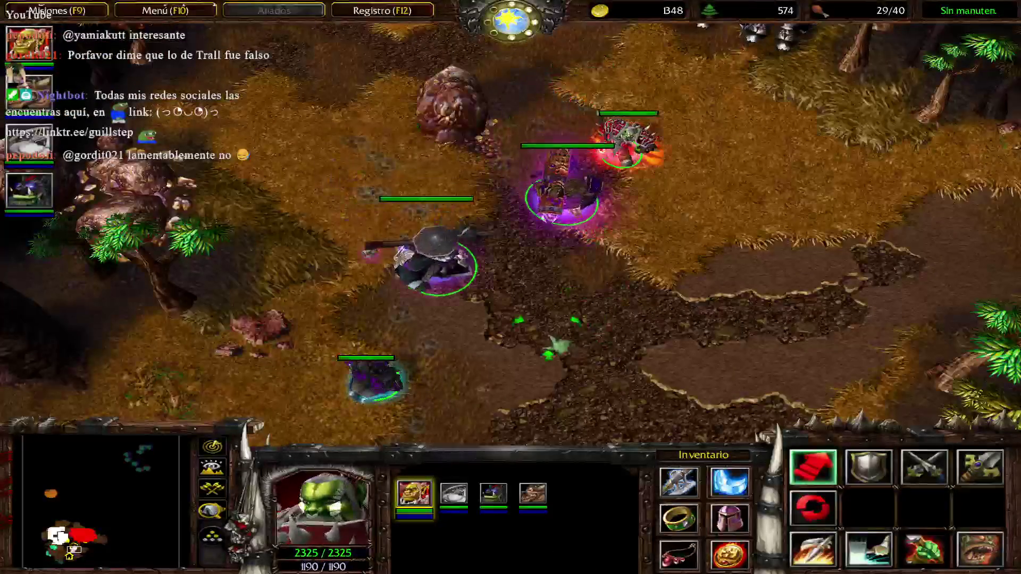
Follow the battle below the orc towers, looking between the fight and the towers
{"action": "key", "text": "Up"}
{"action": "key", "text": "Down"}
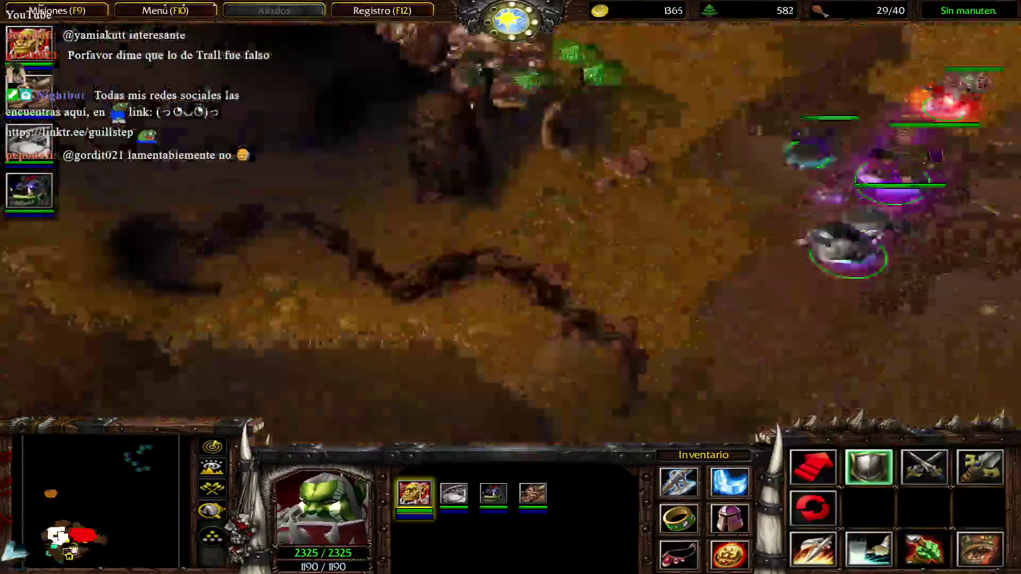
{"action": "key", "text": "Up"}
{"action": "key", "text": "Down"}
{"action": "key", "text": "Up"}
{"action": "key", "text": "Down"}
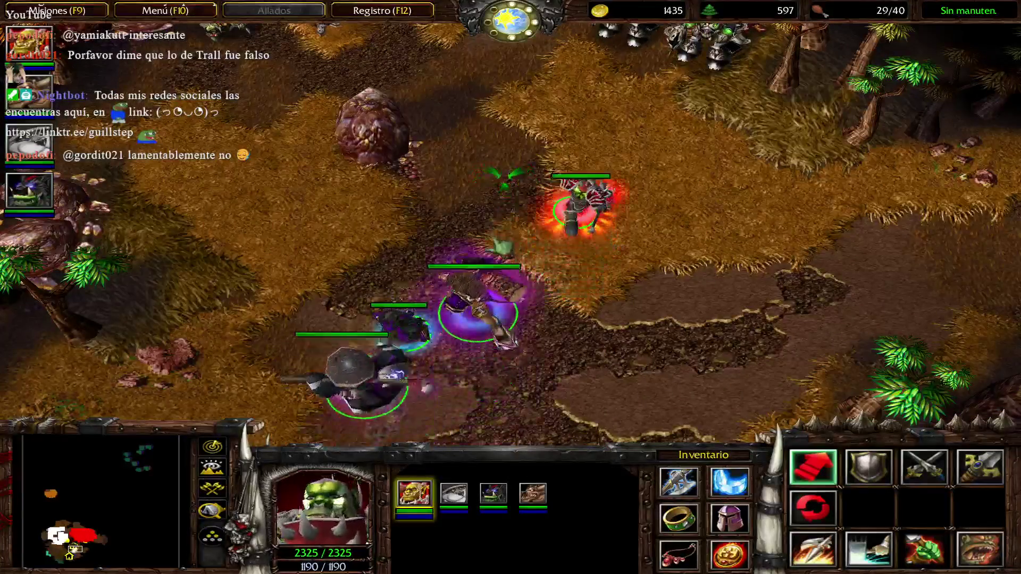
{"action": "key", "text": "Up"}
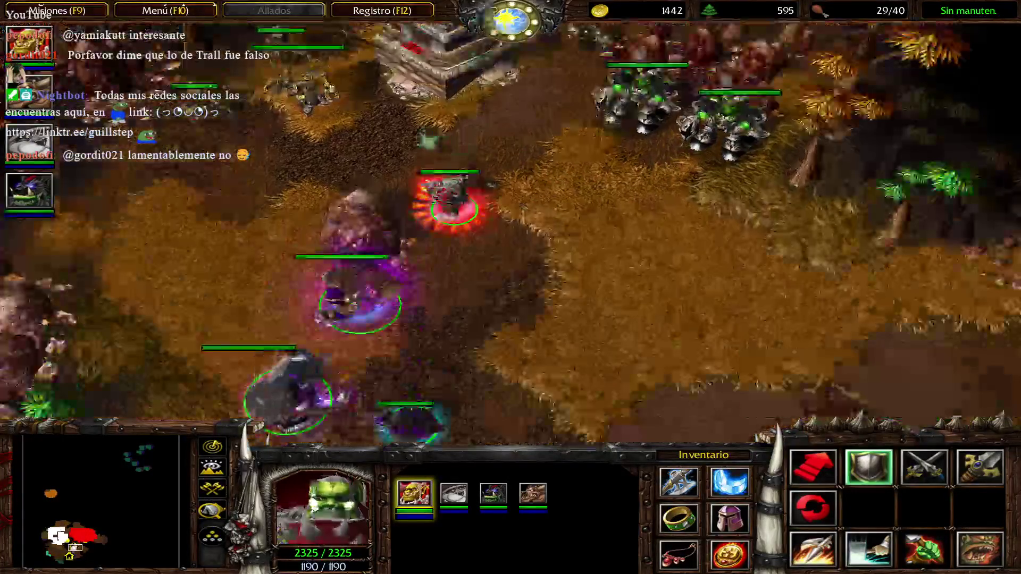
Select Varok Saurfang alone, then quit the game to the desktop
{"action": "left_click", "coordinate": [455, 210]}
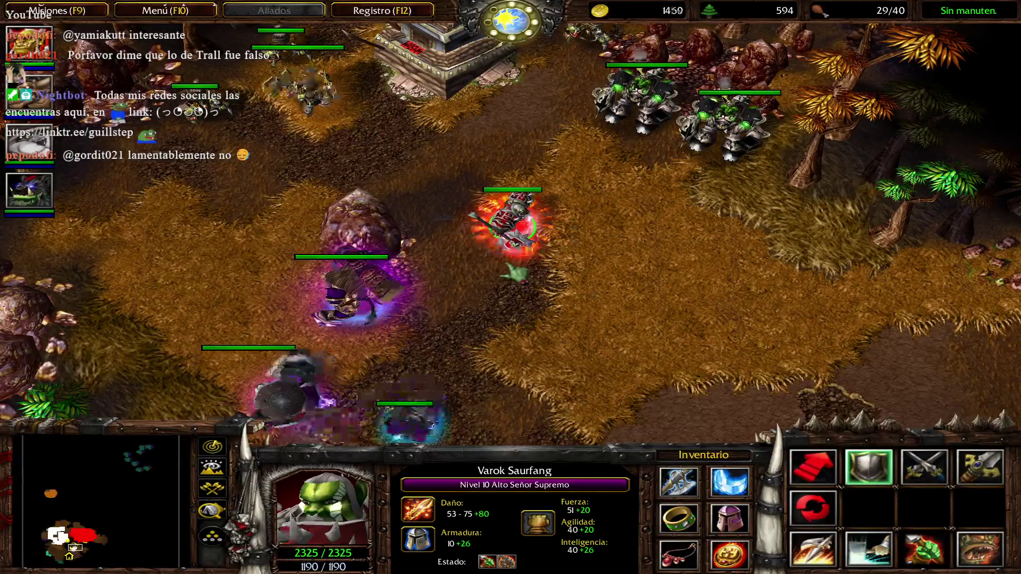
{"action": "key", "text": "alt+q"}
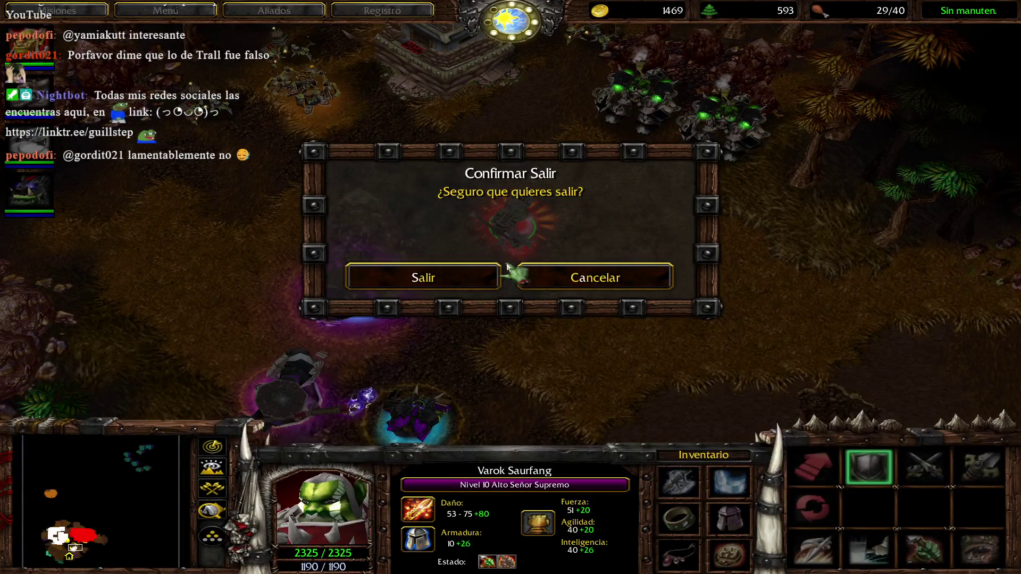
{"action": "key", "text": "Return"}
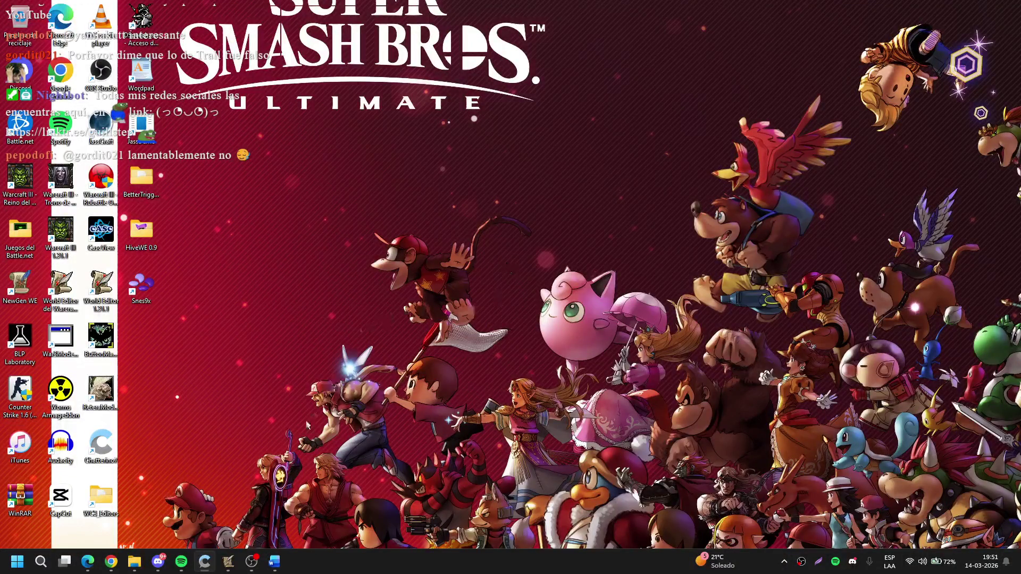
Bring World Editor back and open the Cinematica4 trigger in the Cinematicas folder
{"action": "mouse_move", "coordinate": [228, 561]}
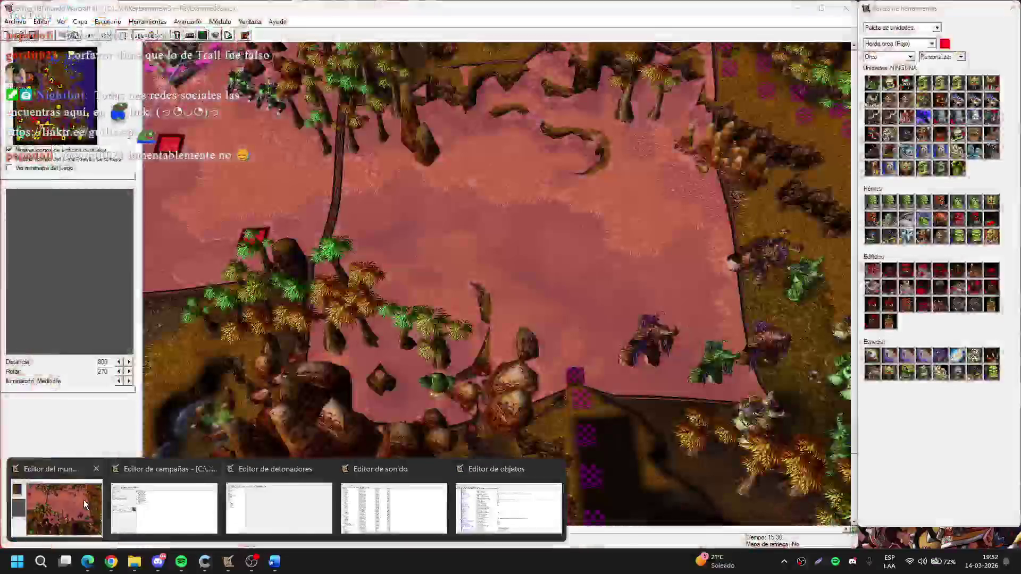
{"action": "left_click", "coordinate": [85, 504]}
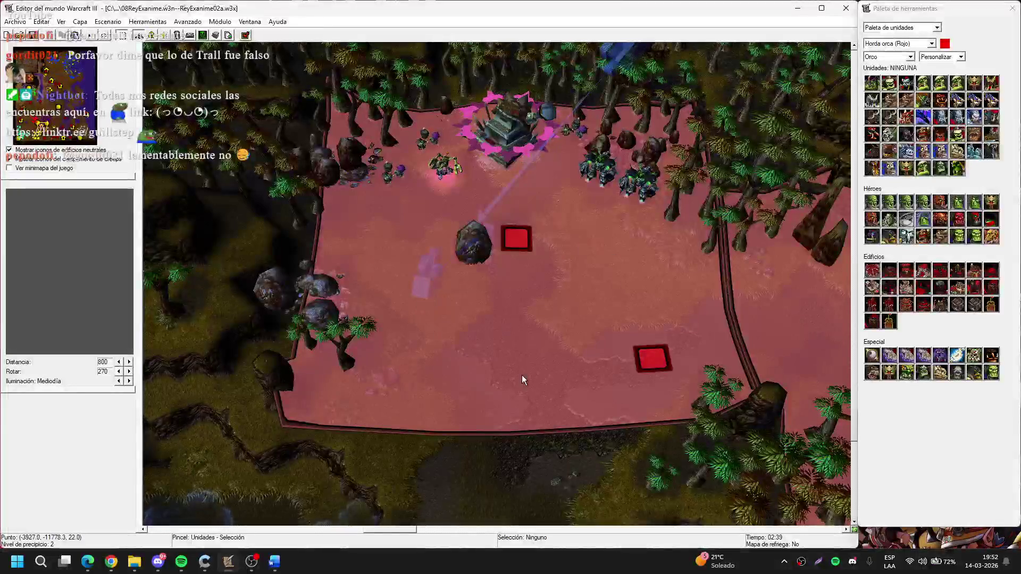
{"action": "key", "text": "F4"}
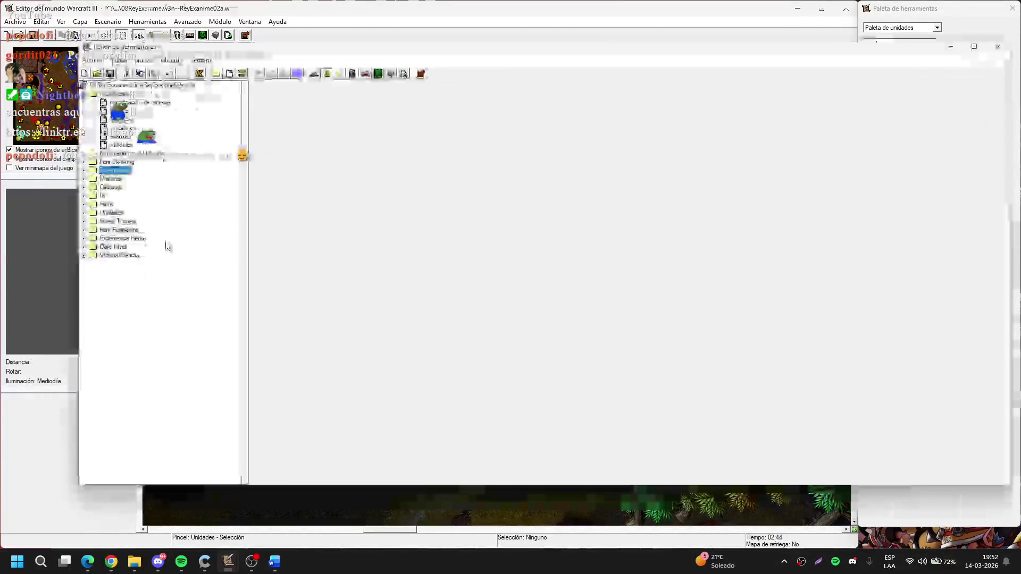
{"action": "left_click", "coordinate": [83, 170]}
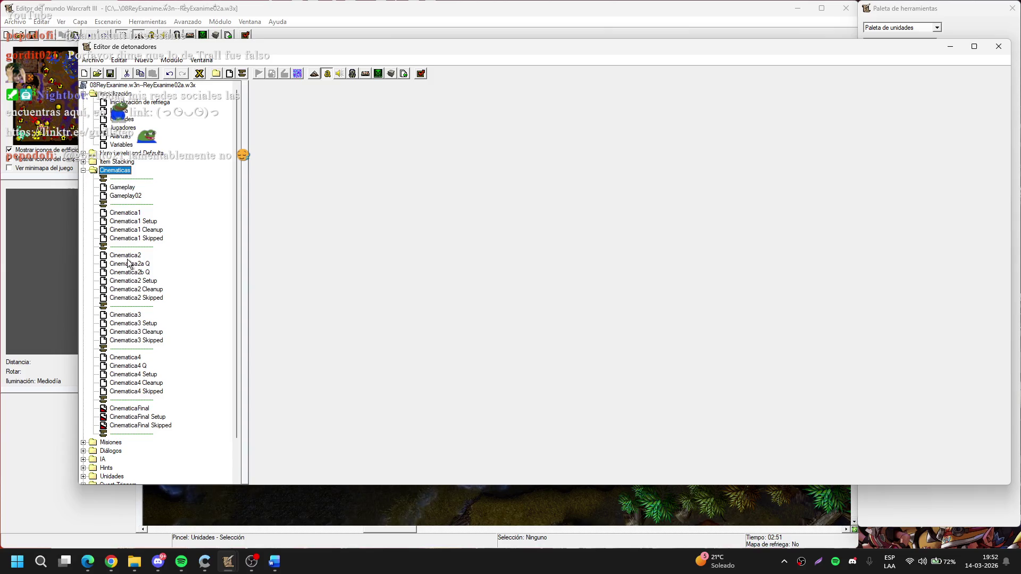
{"action": "left_click", "coordinate": [127, 358]}
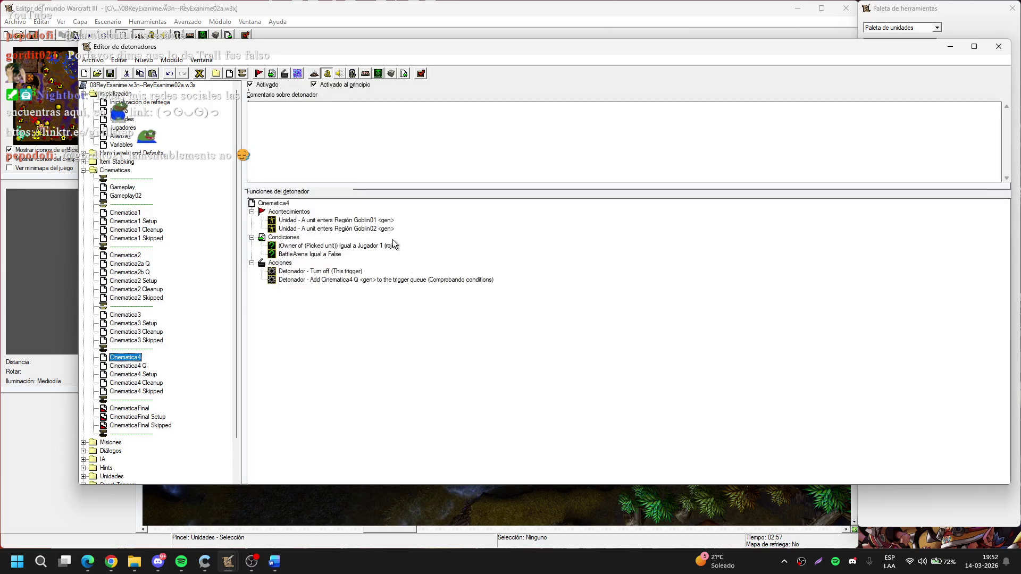
Set the unit in Cinematica4's owner condition to Entering Unit
{"action": "double_click", "coordinate": [363, 245]}
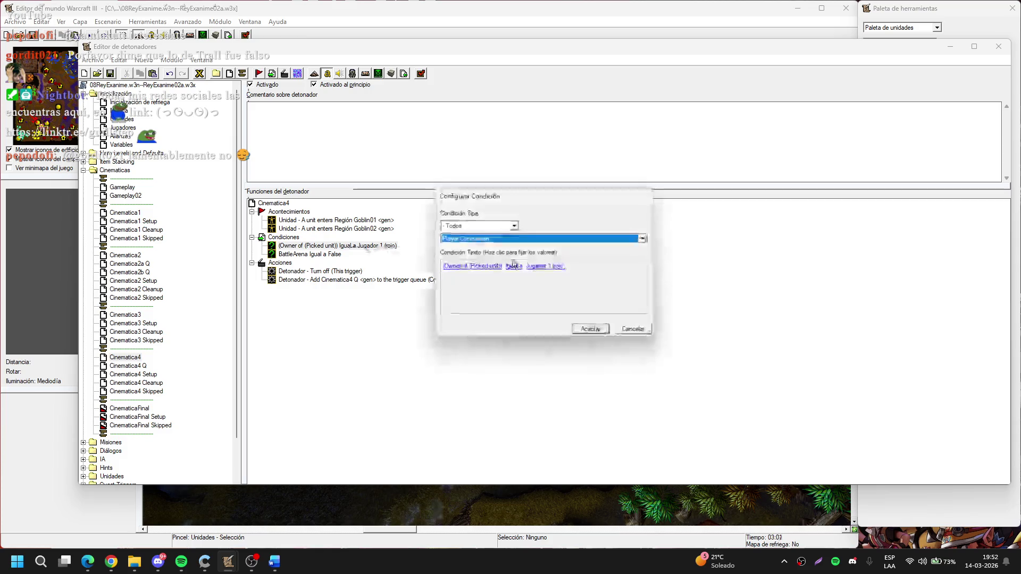
{"action": "left_click", "coordinate": [497, 267]}
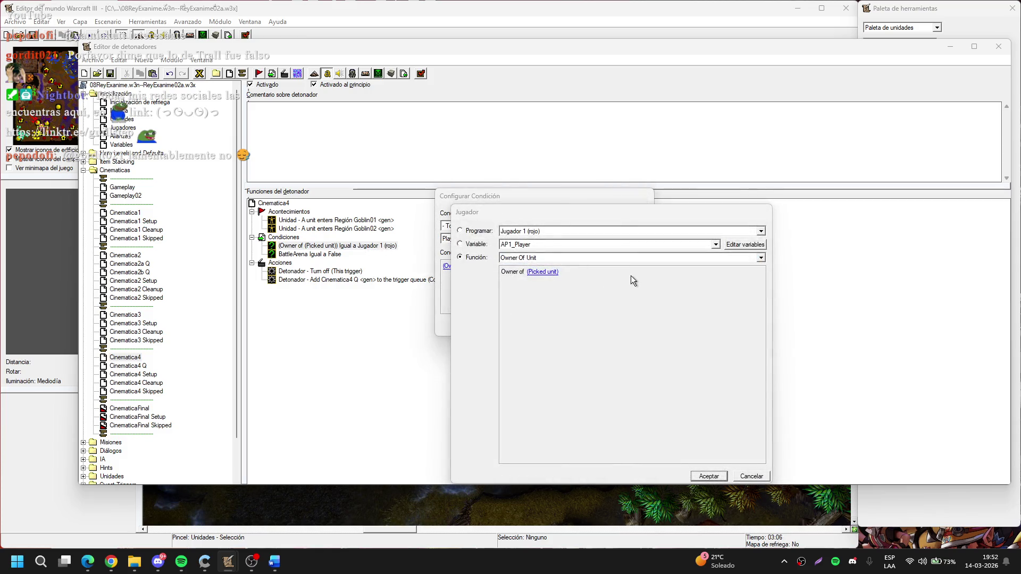
{"action": "left_click", "coordinate": [542, 271]}
{"action": "left_click", "coordinate": [642, 273]}
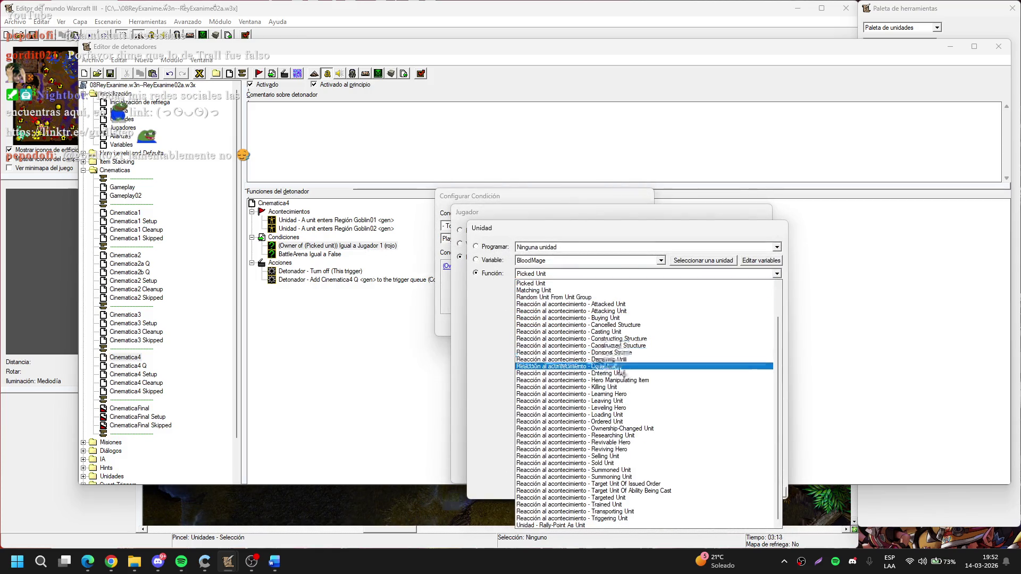
{"action": "left_click", "coordinate": [615, 373]}
{"action": "key", "text": "Return"}
{"action": "key", "text": "Return"}
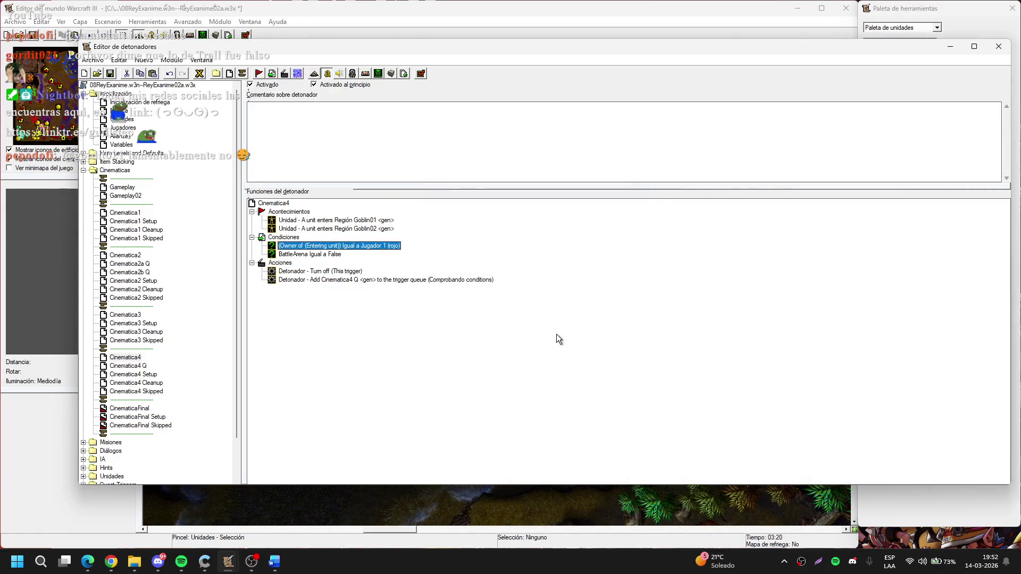
{"action": "key", "text": "Return"}
Compare the entering unit's owner against the Player variable, then open the Variables list
{"action": "left_click", "coordinate": [551, 271]}
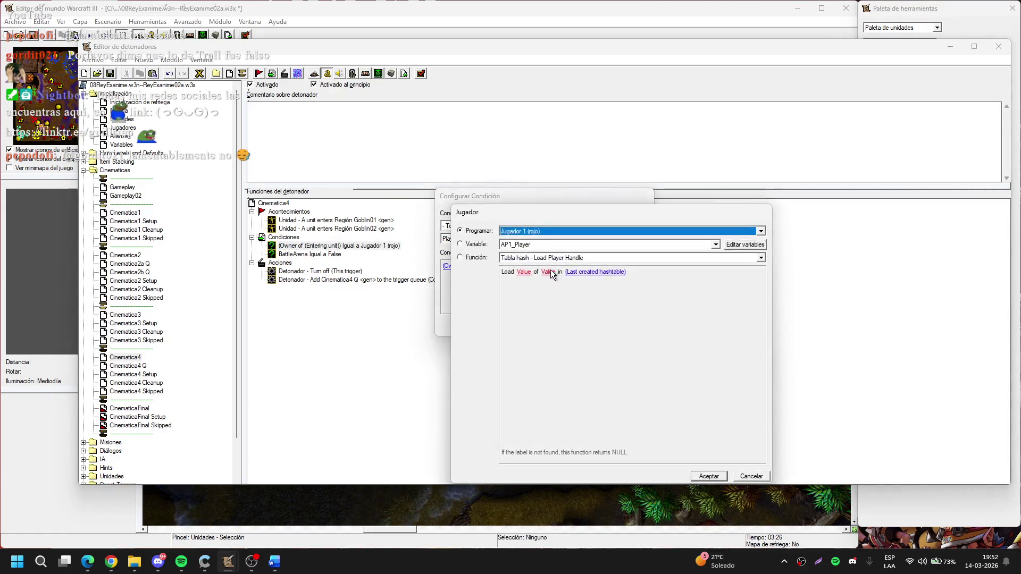
{"action": "left_click", "coordinate": [487, 245]}
{"action": "key", "text": "Return"}
{"action": "key", "text": "Return"}
{"action": "key", "text": "Return"}
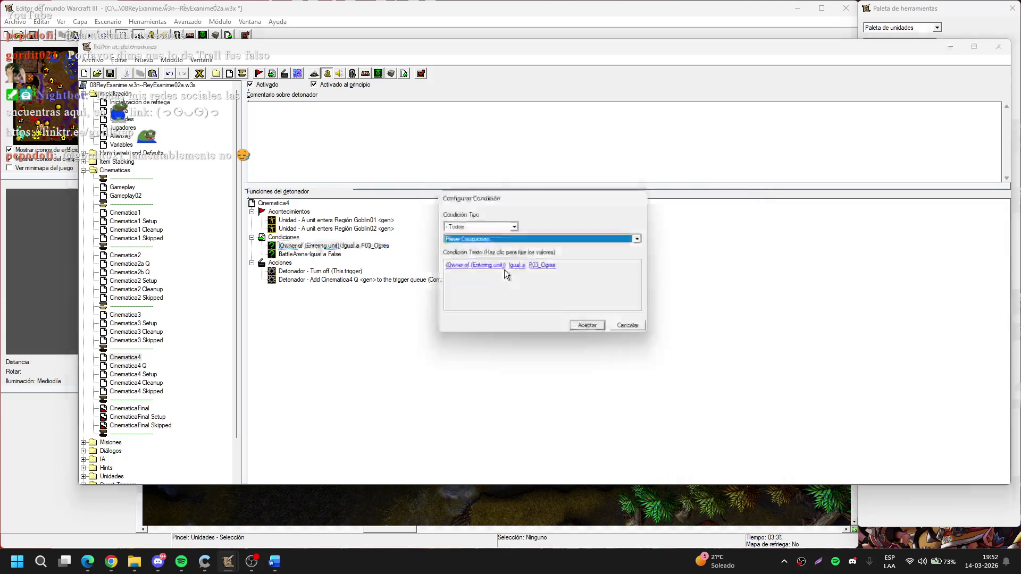
{"action": "left_click", "coordinate": [551, 266]}
{"action": "key", "text": "Return"}
{"action": "key", "text": "Return"}
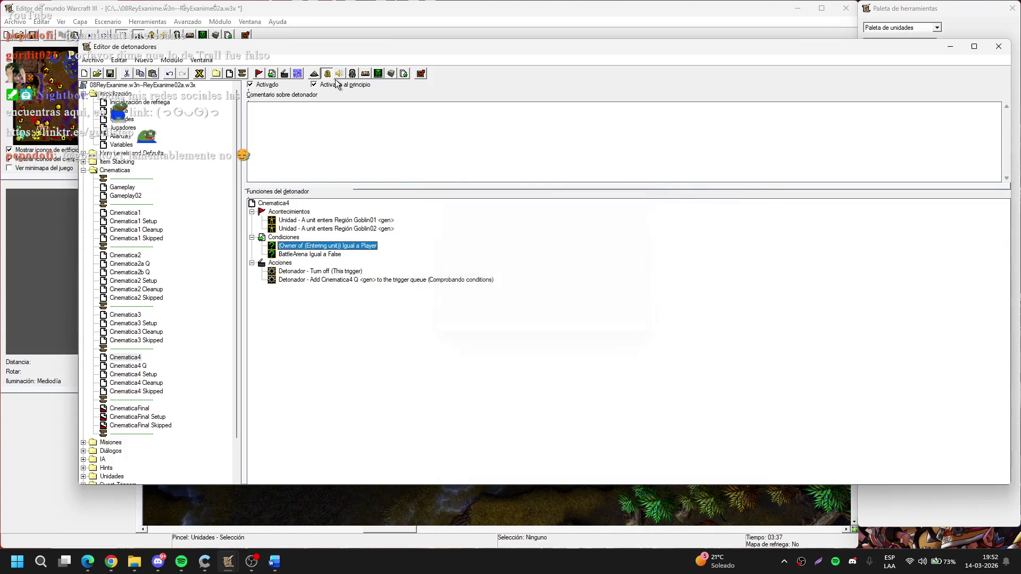
{"action": "key", "text": "Return"}
{"action": "key", "text": "Return"}
{"action": "left_click", "coordinate": [199, 73]}
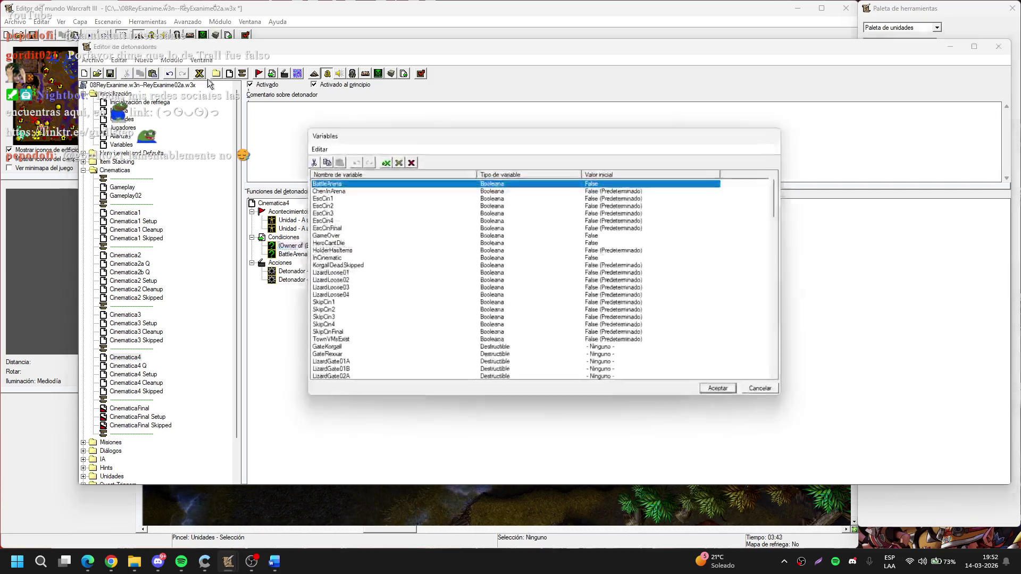
Delete the AP1_Player variable and the next unused player variable
{"action": "scroll", "coordinate": [412, 253], "scroll_direction": "down", "scroll_amount": 10}
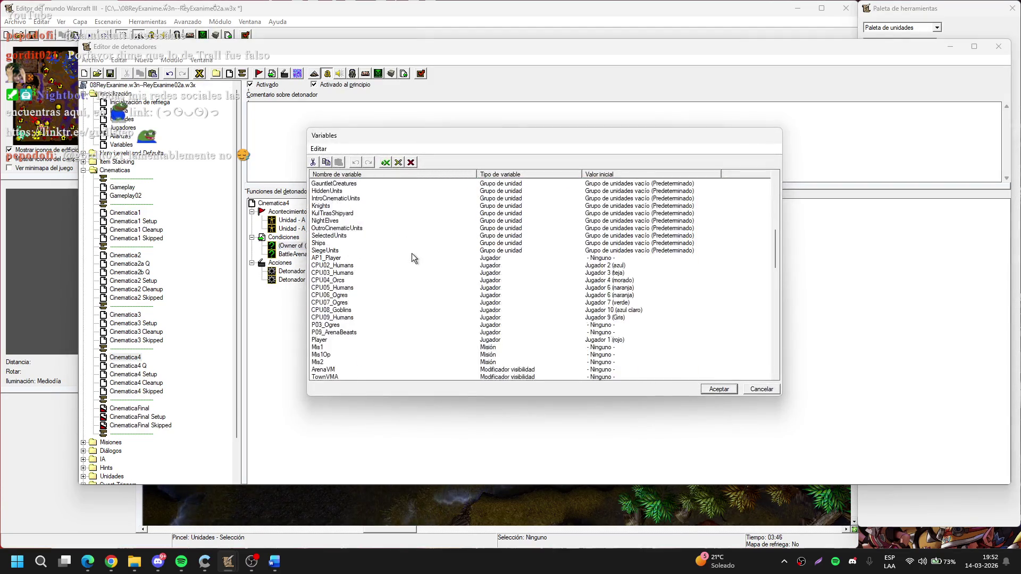
{"action": "left_click", "coordinate": [364, 258]}
{"action": "key", "text": "Delete"}
{"action": "key", "text": "Return"}
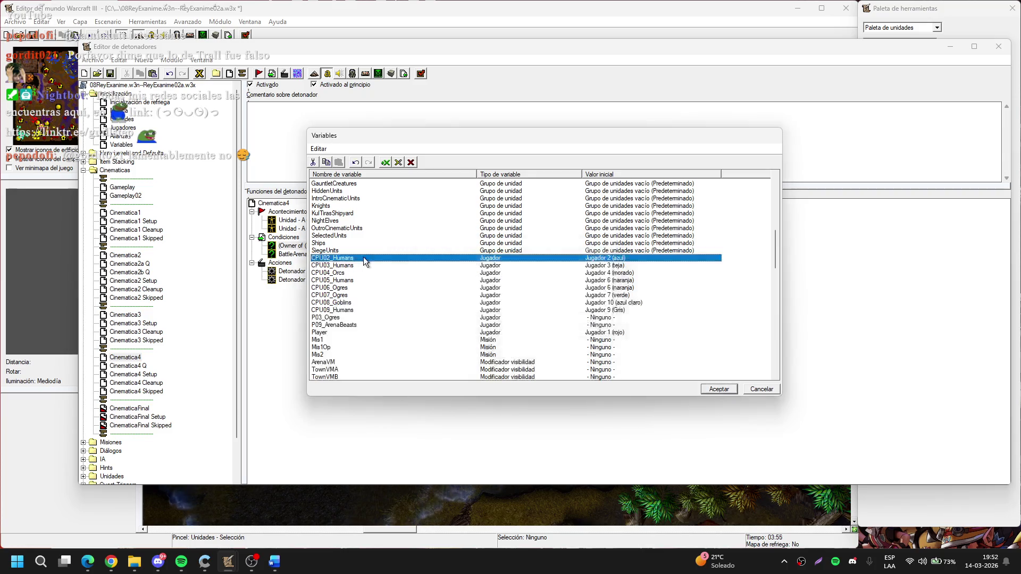
{"action": "left_click", "coordinate": [351, 318]}
{"action": "key", "text": "Delete"}
{"action": "key", "text": "Return"}
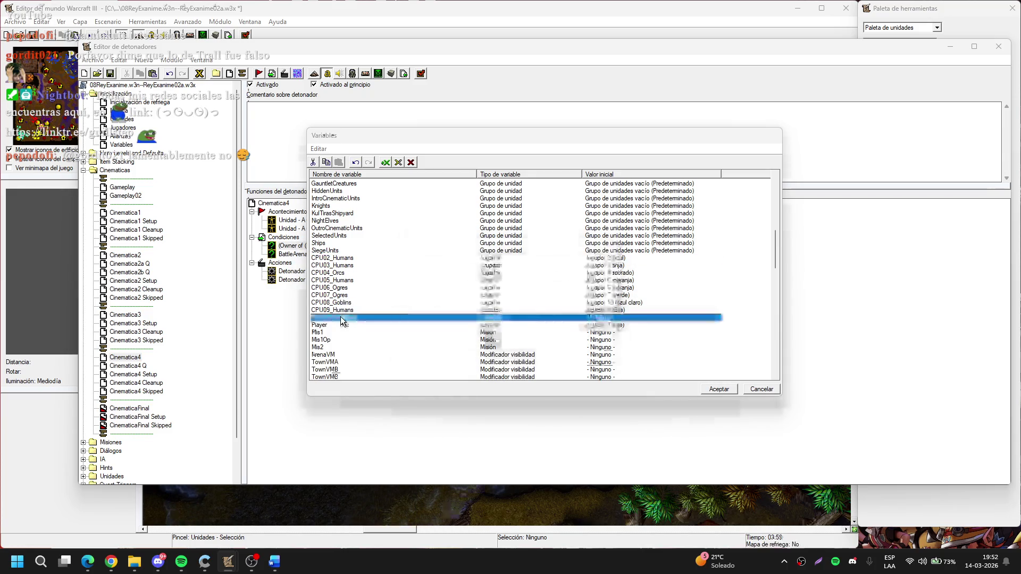
Accept the disabled-function warnings, close Variables, and open the Cinematica3 Setup trigger
{"action": "left_click", "coordinate": [723, 390]}
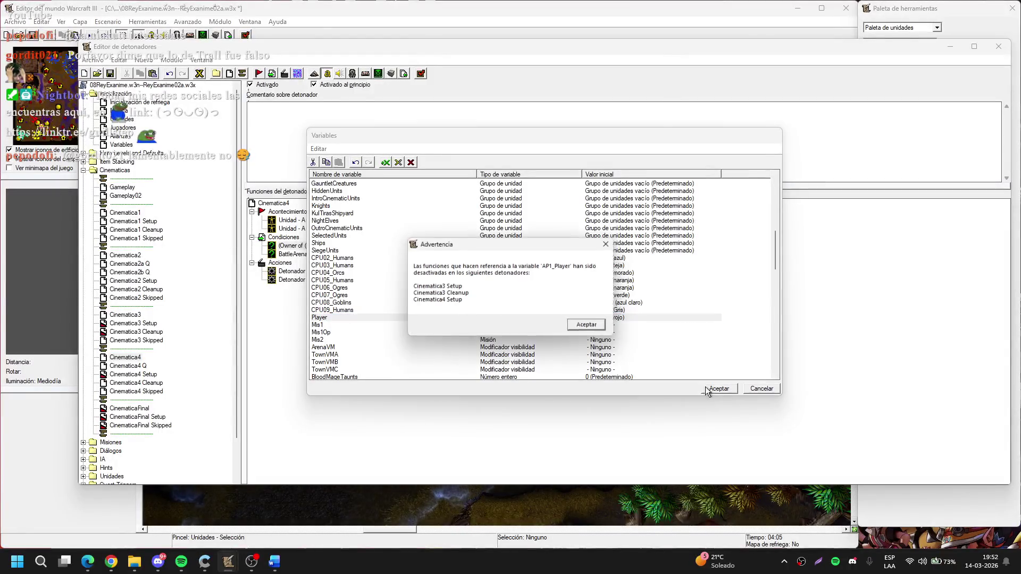
{"action": "left_click", "coordinate": [590, 326]}
{"action": "left_click", "coordinate": [591, 319]}
{"action": "left_click", "coordinate": [594, 322]}
{"action": "left_click", "coordinate": [591, 319]}
{"action": "left_click", "coordinate": [590, 319]}
{"action": "left_click", "coordinate": [133, 324]}
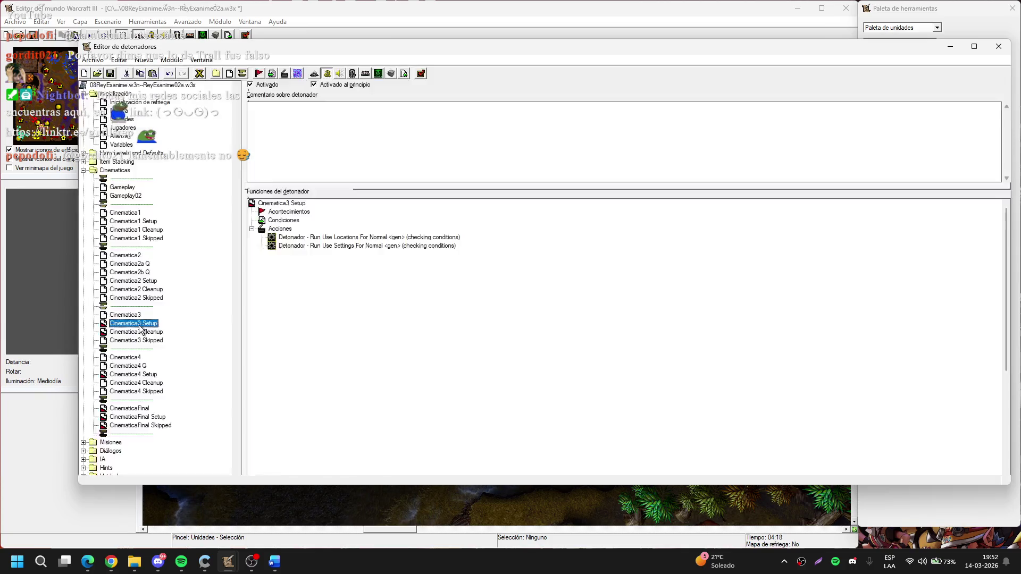
{"action": "scroll", "coordinate": [387, 287], "scroll_direction": "down", "scroll_amount": 5}
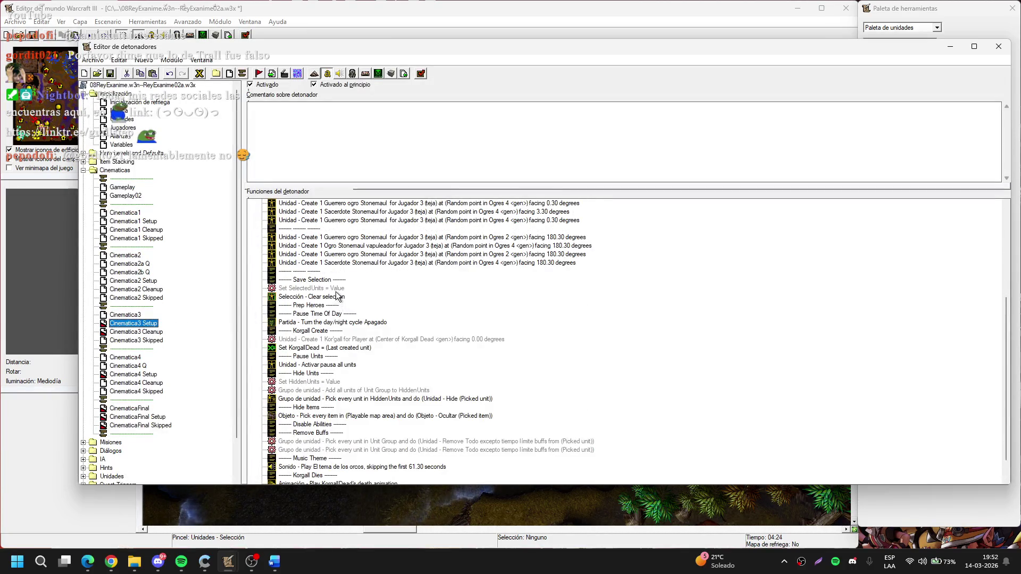
Set SelectedUnits to the units currently selected by the Player variable
{"action": "double_click", "coordinate": [334, 289]}
{"action": "left_click", "coordinate": [483, 334]}
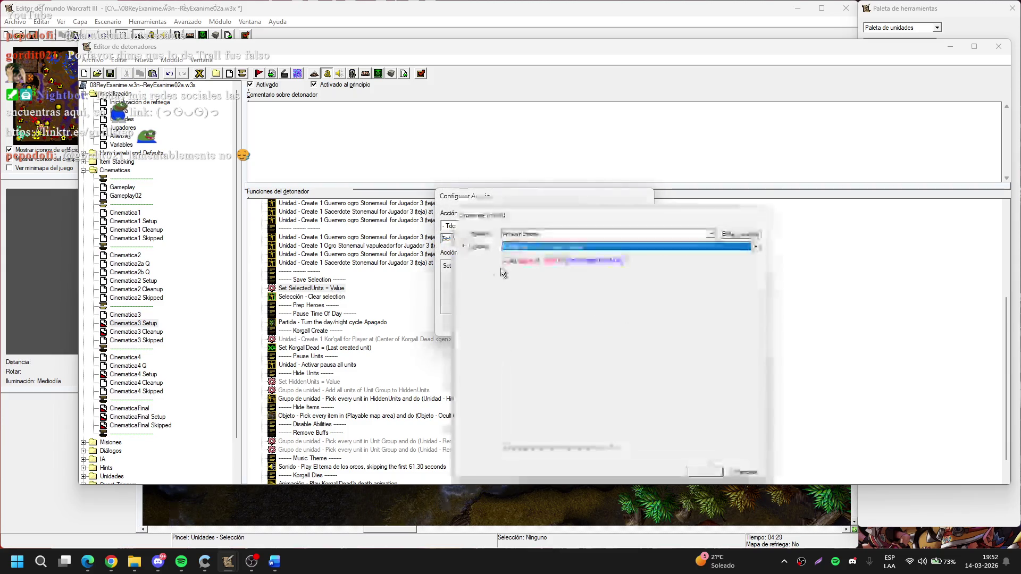
{"action": "left_click", "coordinate": [553, 244]}
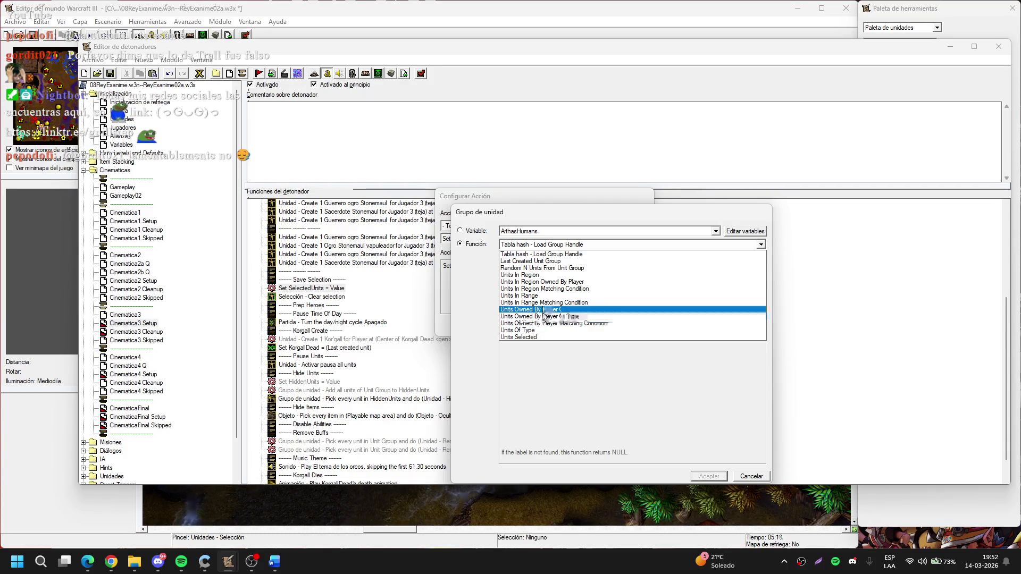
{"action": "left_click", "coordinate": [557, 337]}
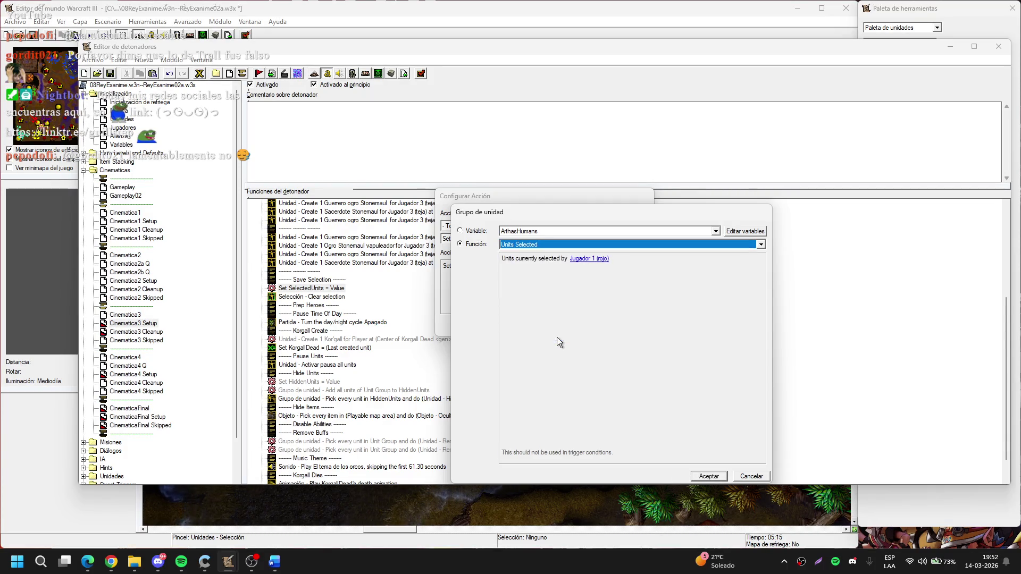
{"action": "left_click", "coordinate": [588, 258]}
{"action": "left_click", "coordinate": [500, 263]}
{"action": "key", "text": "Return"}
{"action": "key", "text": "Return"}
{"action": "key", "text": "Return"}
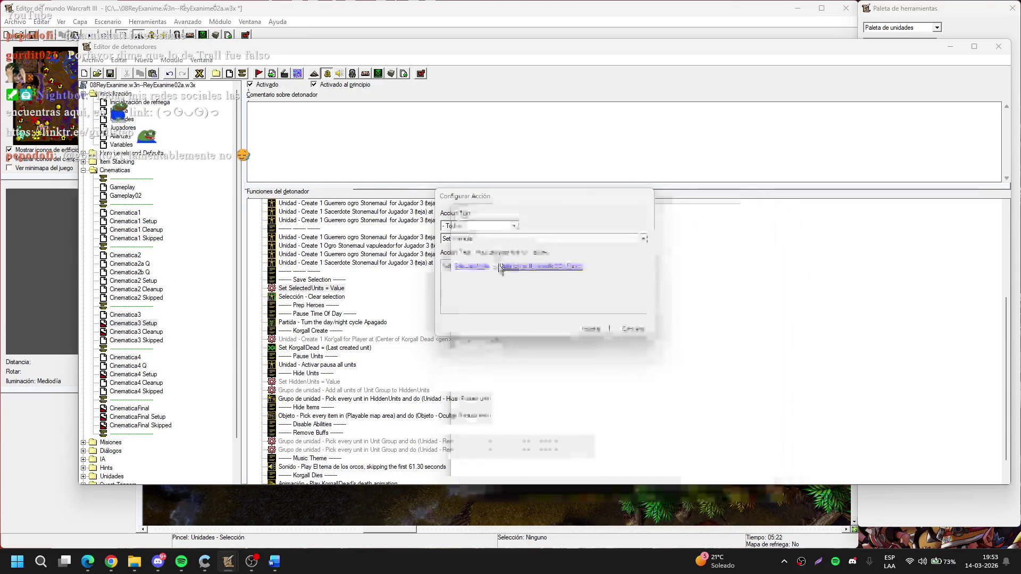
Make CPU06_Ogres the owner of the created Kor'gall
{"action": "double_click", "coordinate": [403, 341]}
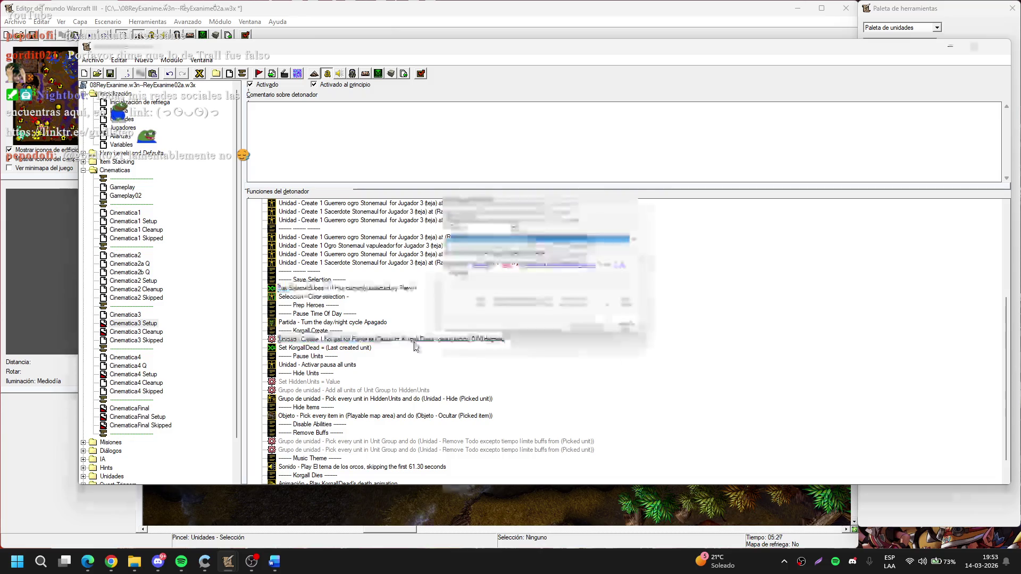
{"action": "left_click", "coordinate": [506, 267]}
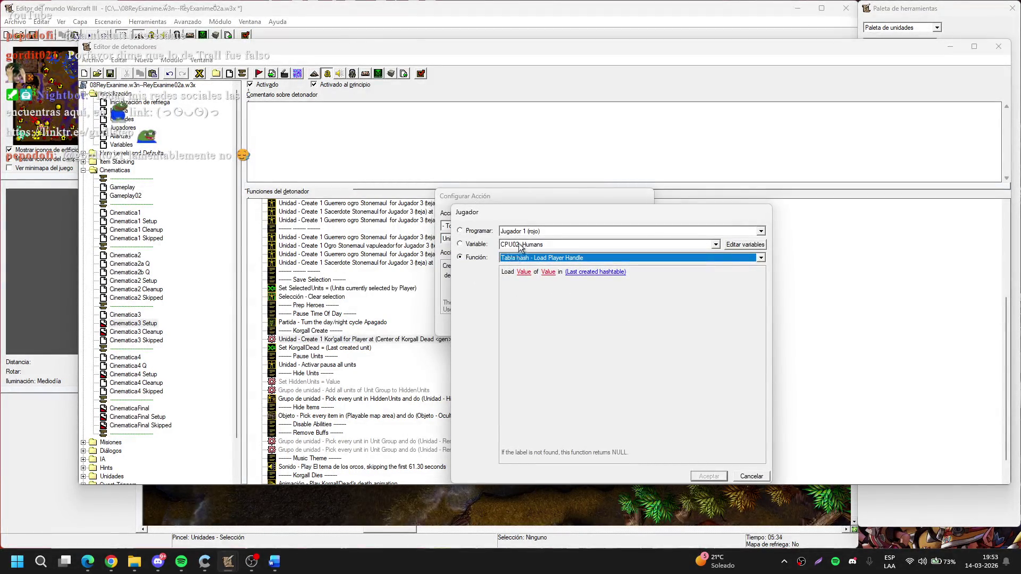
{"action": "left_click", "coordinate": [521, 246]}
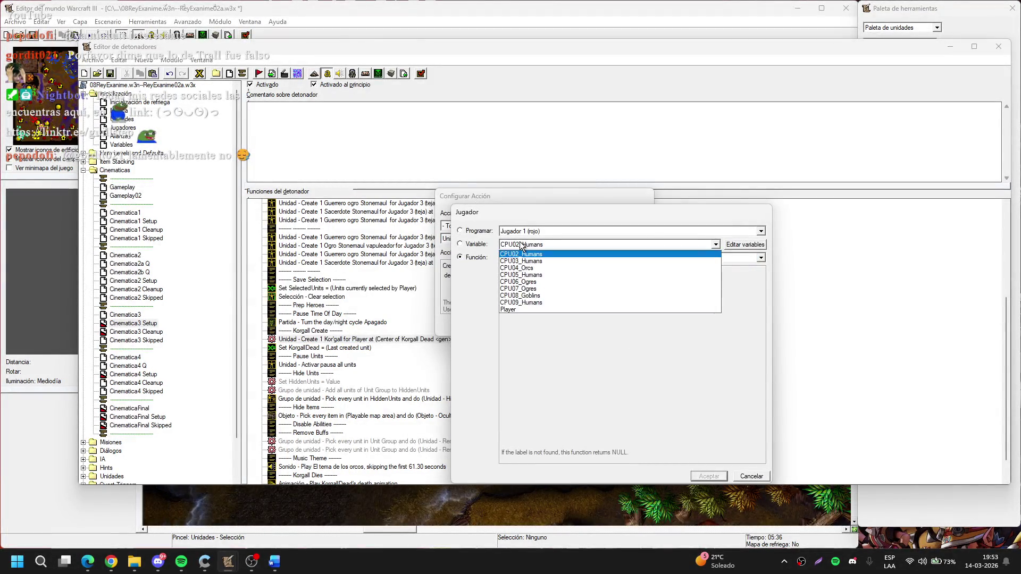
{"action": "left_click", "coordinate": [528, 283]}
{"action": "key", "text": "Return"}
{"action": "key", "text": "Return"}
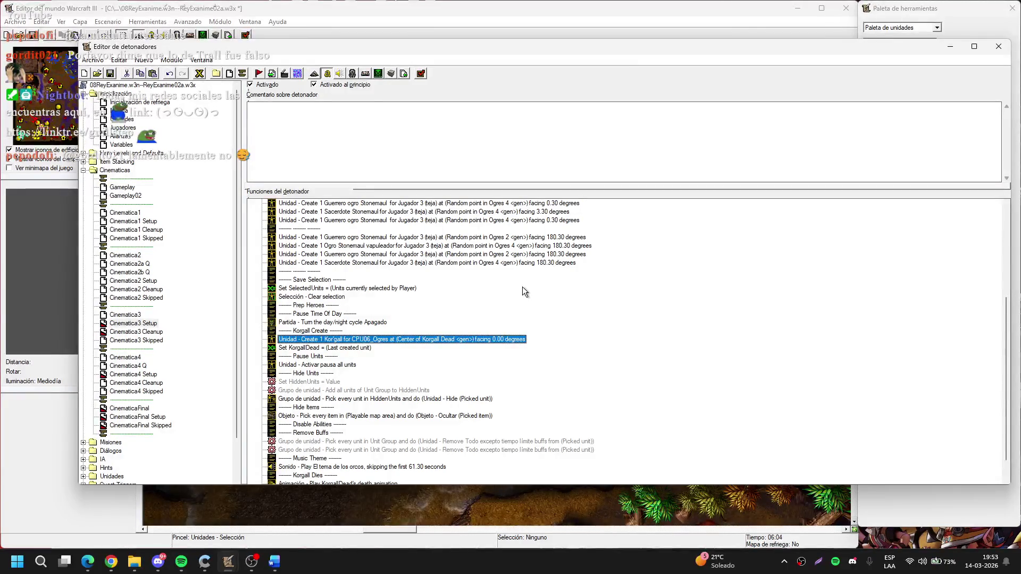
Set HiddenUnits to the units owned by Neutral hostil
{"action": "key", "text": "XF86MonBrightnessDown"}
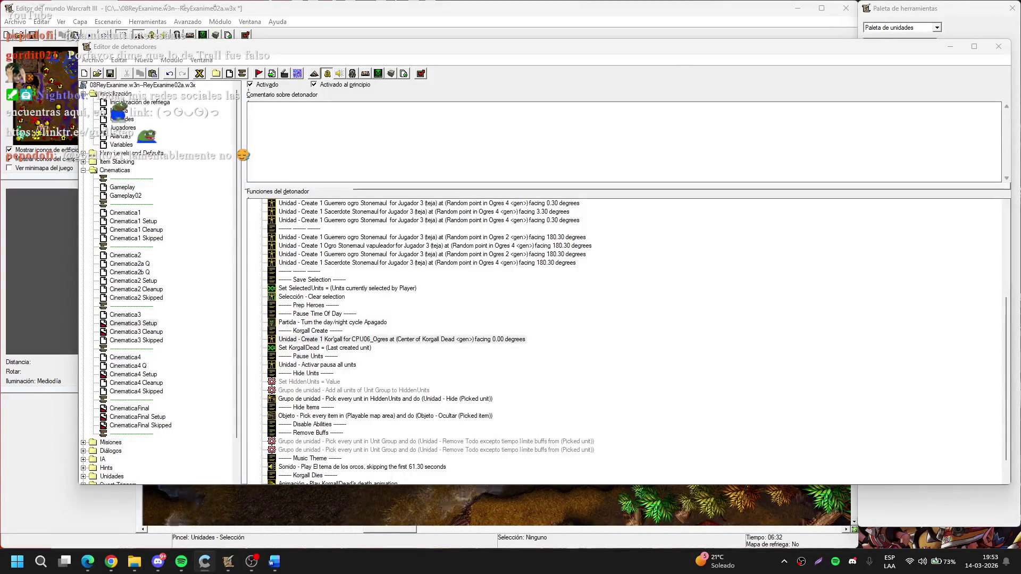
{"action": "left_click", "coordinate": [698, 328]}
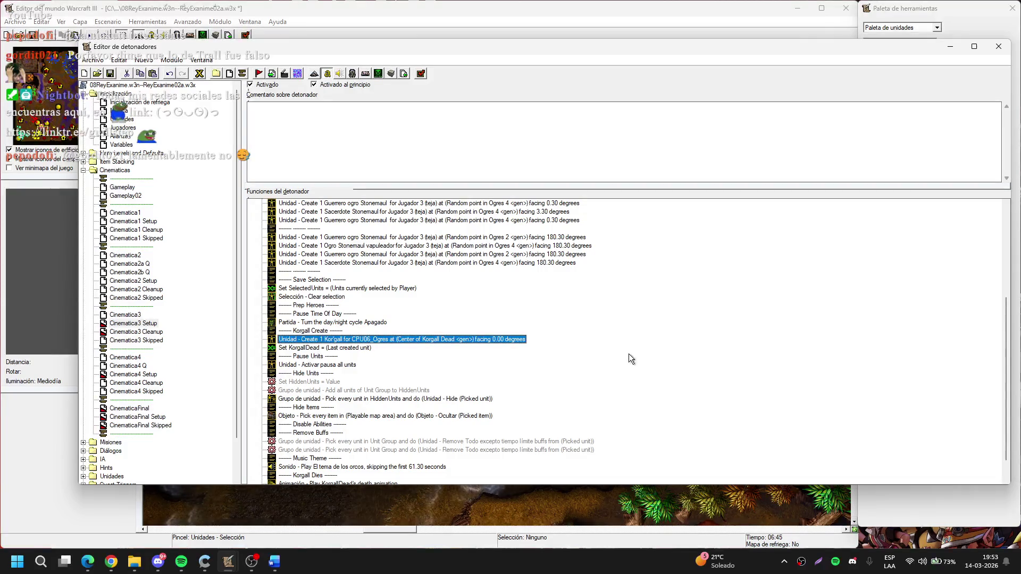
{"action": "scroll", "coordinate": [478, 408], "scroll_direction": "down", "scroll_amount": 1}
{"action": "left_click", "coordinate": [335, 356]}
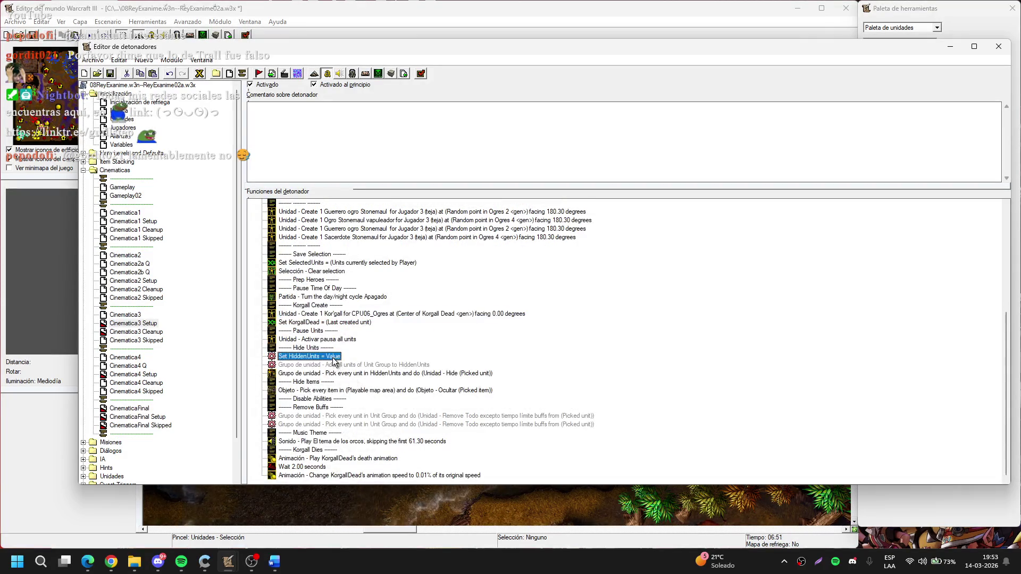
{"action": "double_click", "coordinate": [335, 356]}
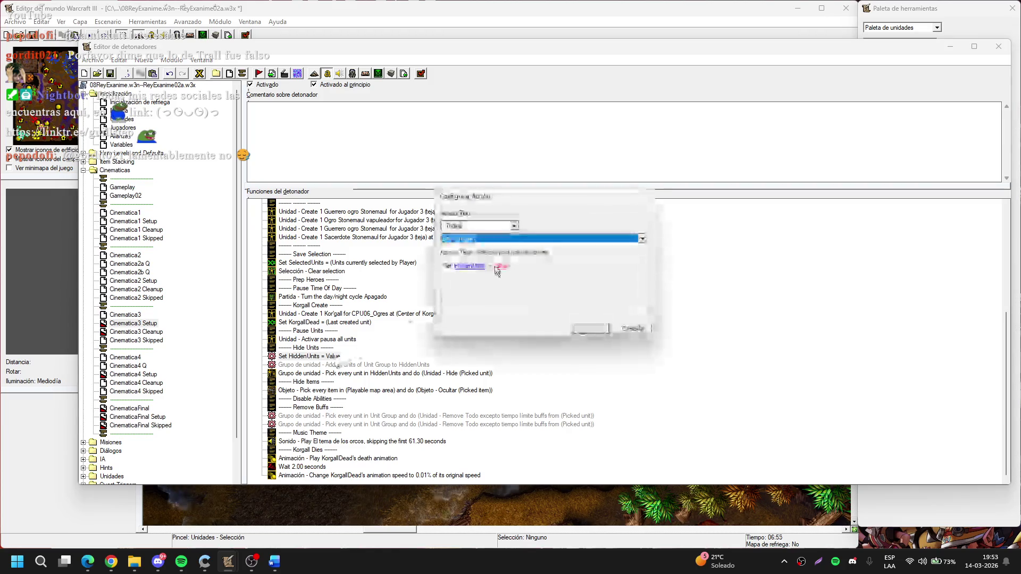
{"action": "left_click", "coordinate": [496, 266]}
{"action": "left_click", "coordinate": [572, 245]}
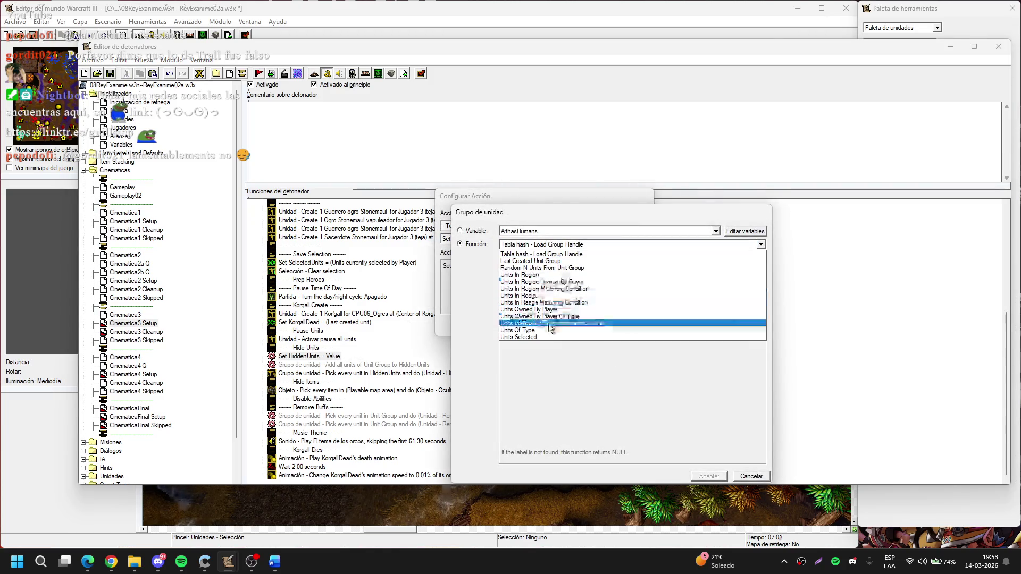
{"action": "left_click", "coordinate": [583, 310]}
{"action": "left_click", "coordinate": [563, 260]}
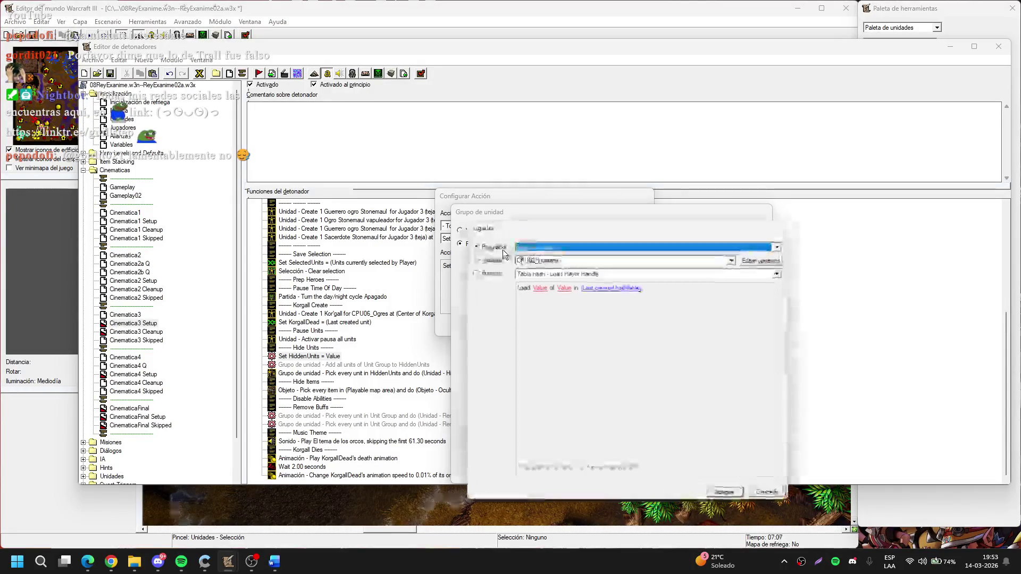
{"action": "key", "text": "Return"}
{"action": "key", "text": "Return"}
{"action": "key", "text": "Return"}
{"action": "key", "text": "Down"}
{"action": "key", "text": "Return"}
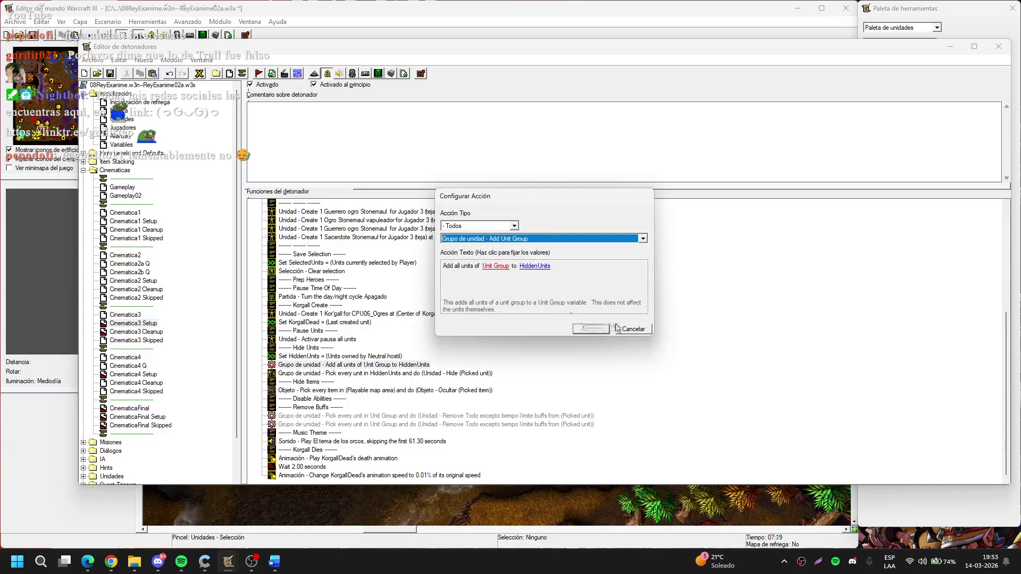
Make the first remove-buffs action pick units owned by the Player variable
{"action": "left_click", "coordinate": [633, 329]}
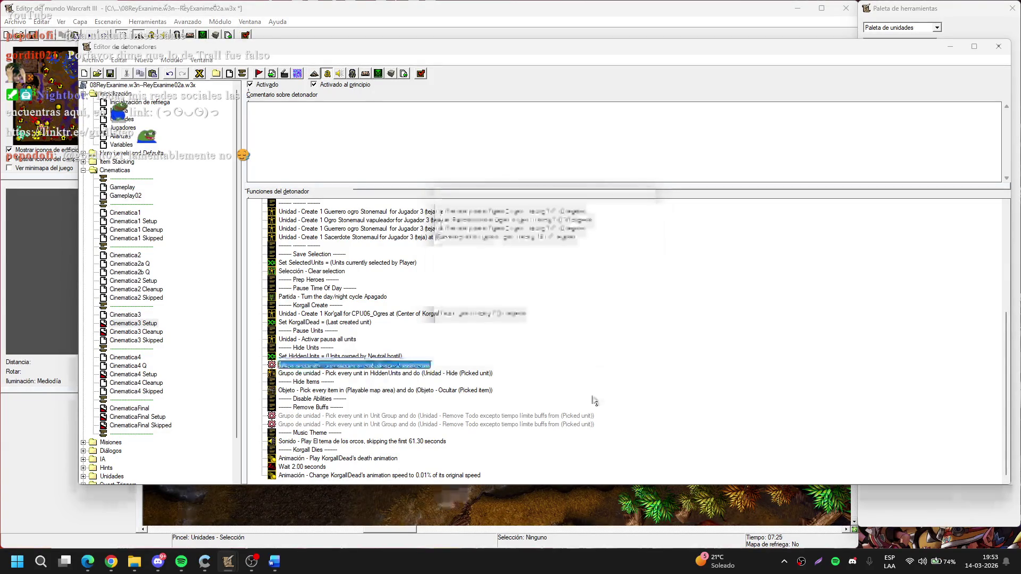
{"action": "double_click", "coordinate": [556, 416]}
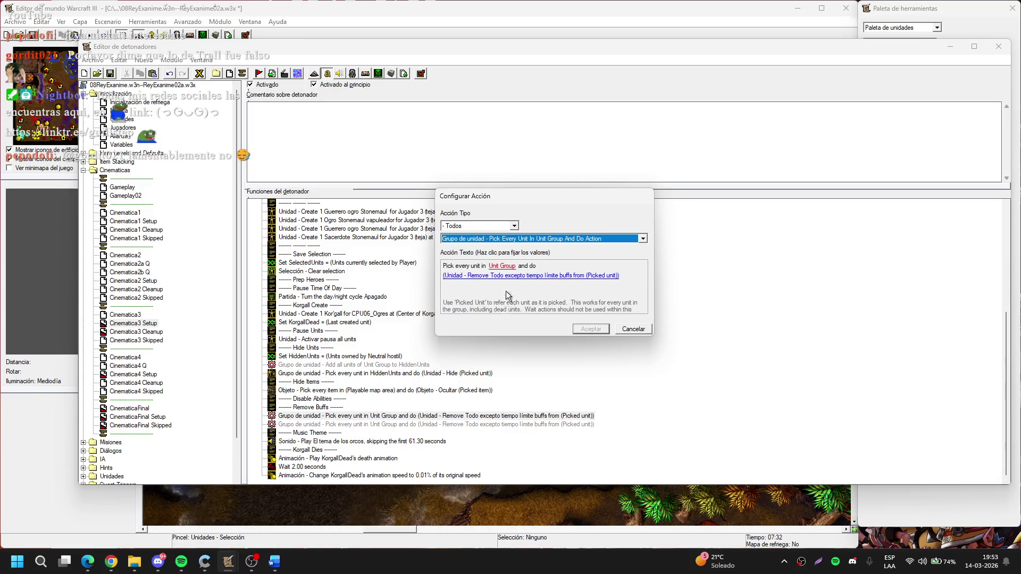
{"action": "left_click", "coordinate": [623, 331]}
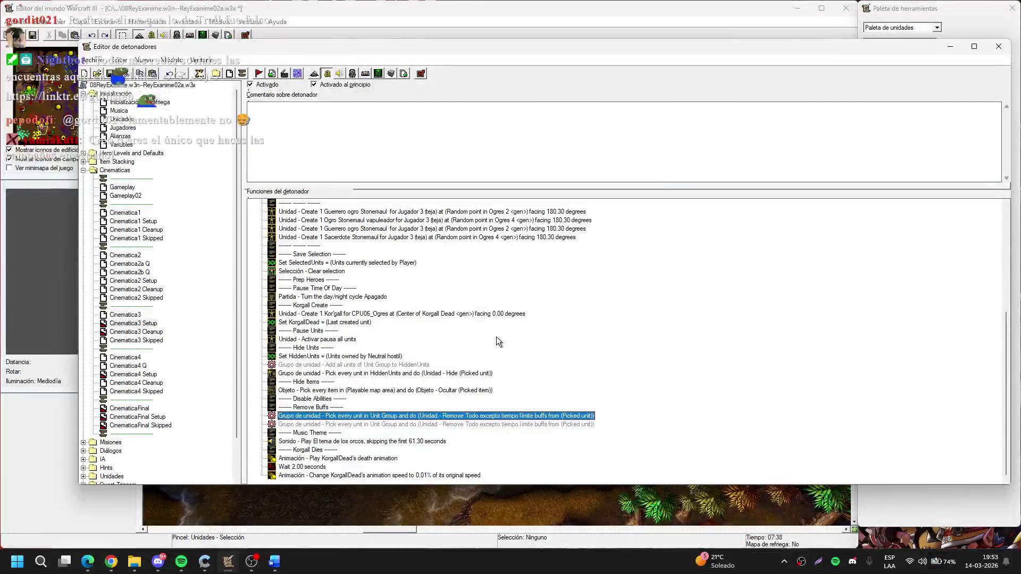
{"action": "key", "text": "Return"}
{"action": "left_click", "coordinate": [510, 265]}
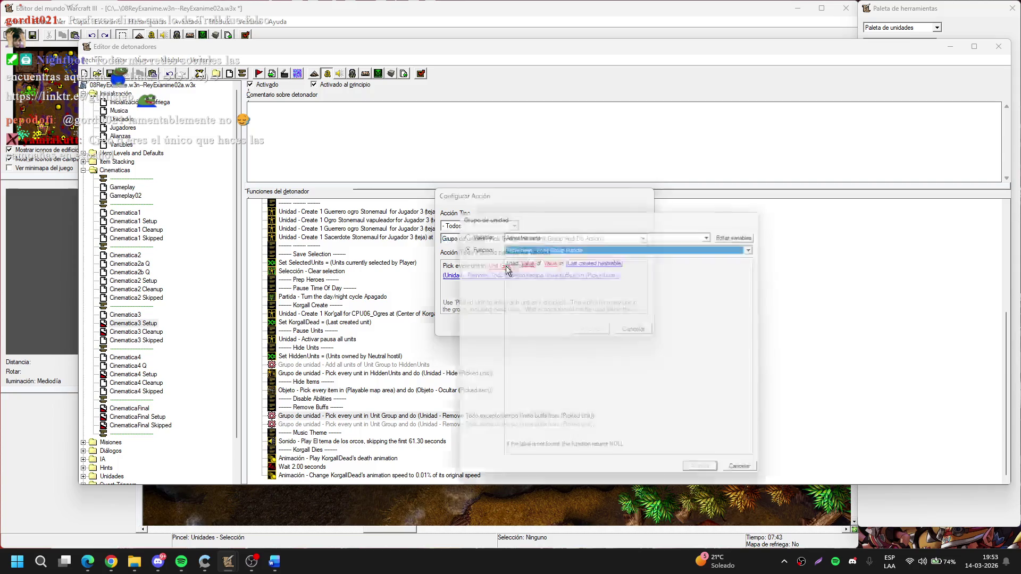
{"action": "left_click", "coordinate": [532, 244]}
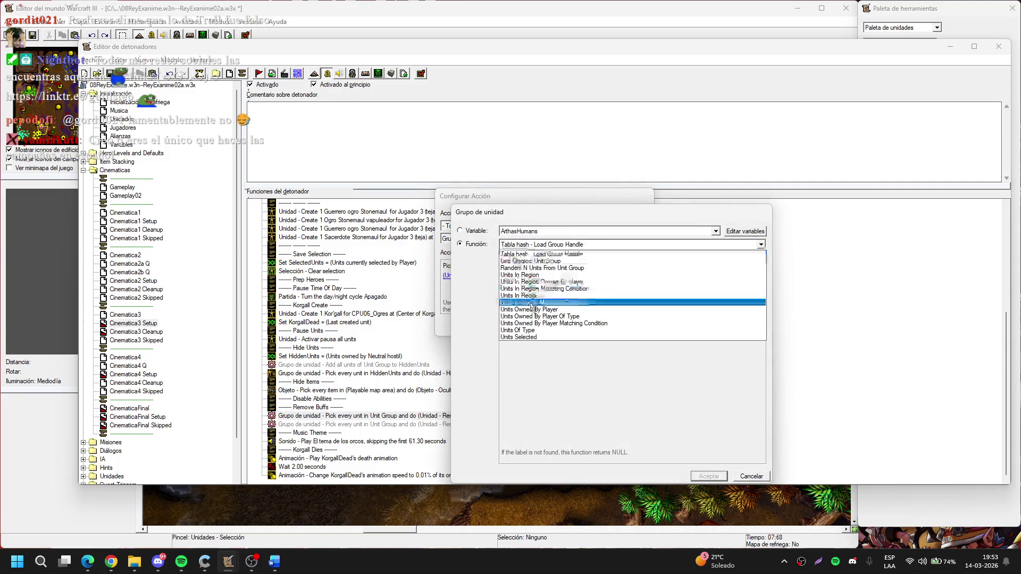
{"action": "left_click", "coordinate": [558, 349]}
{"action": "left_click", "coordinate": [571, 262]}
{"action": "left_click", "coordinate": [499, 257]}
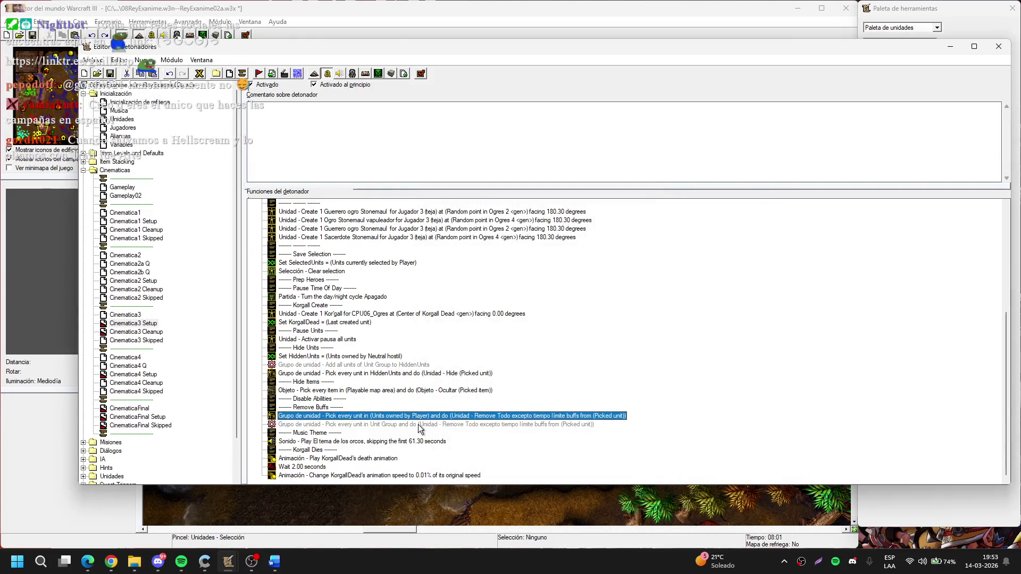
Start editing the second remove-buffs action
{"action": "double_click", "coordinate": [425, 423]}
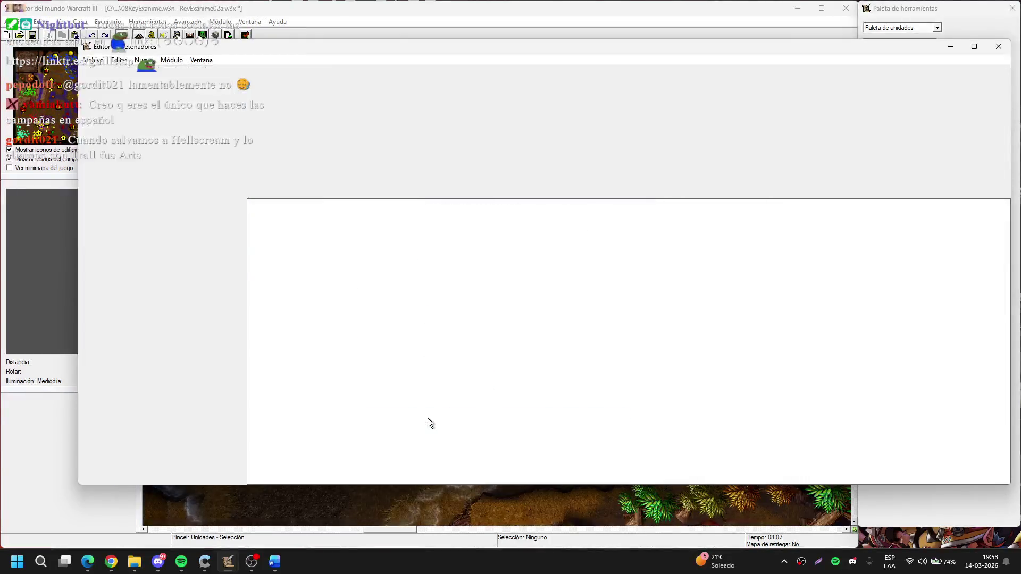
{"action": "left_click_drag", "start_coordinate": [431, 424], "coordinate": [446, 427]}
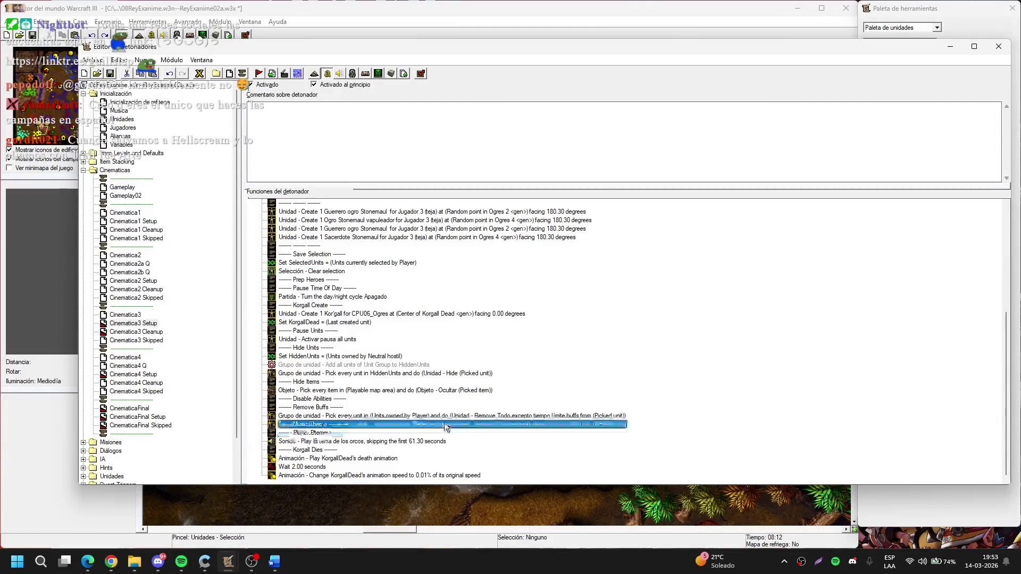
{"action": "left_click", "coordinate": [181, 561]}
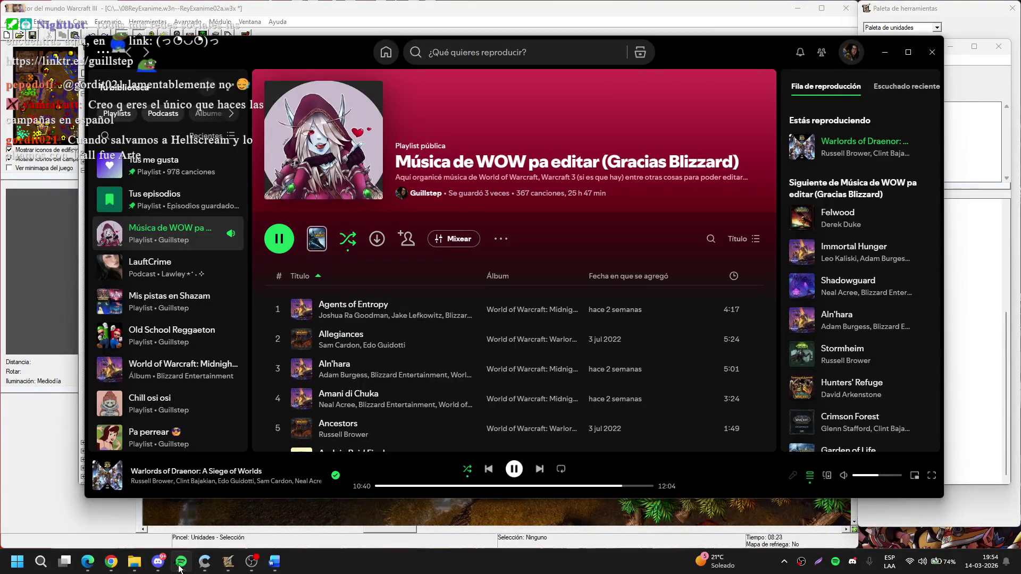
Minimize Spotify from the taskbar so the World Editor returns to front
{"action": "left_click", "coordinate": [180, 565]}
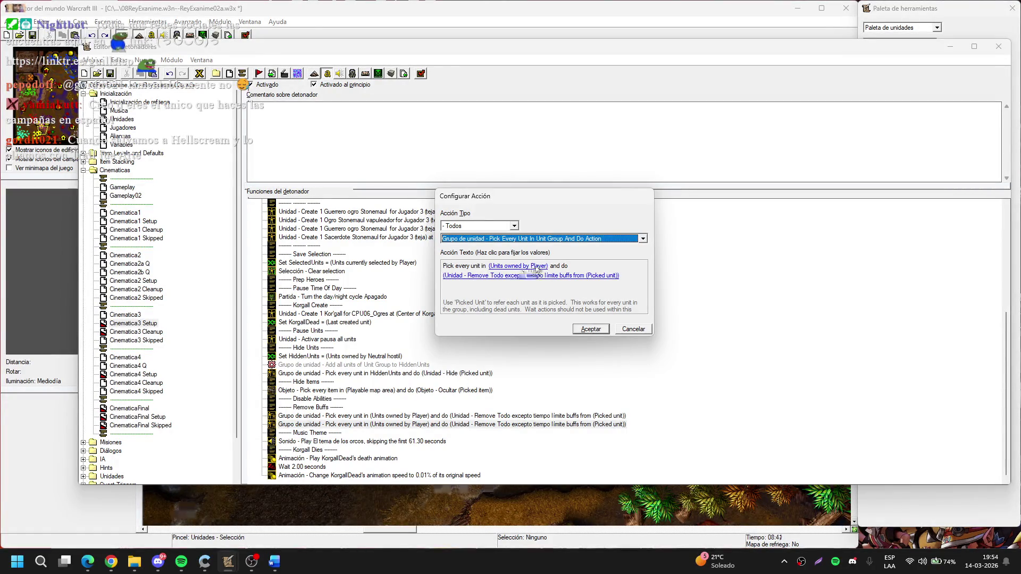
Switch the second remove-buffs action's unit owner from Player to CPU06_Ogres
{"action": "left_click", "coordinate": [535, 267]}
{"action": "left_click", "coordinate": [552, 257]}
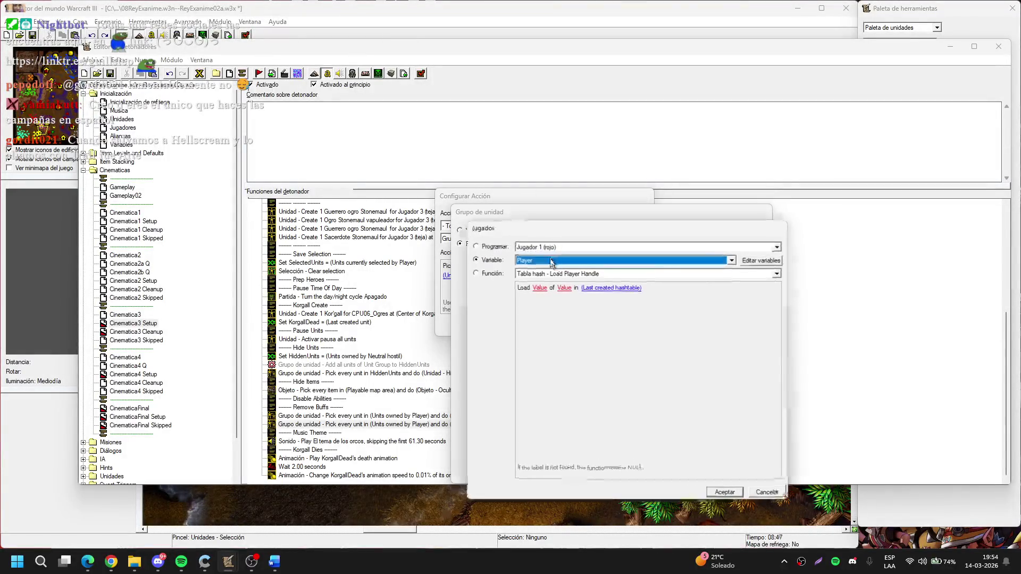
{"action": "left_click", "coordinate": [527, 264]}
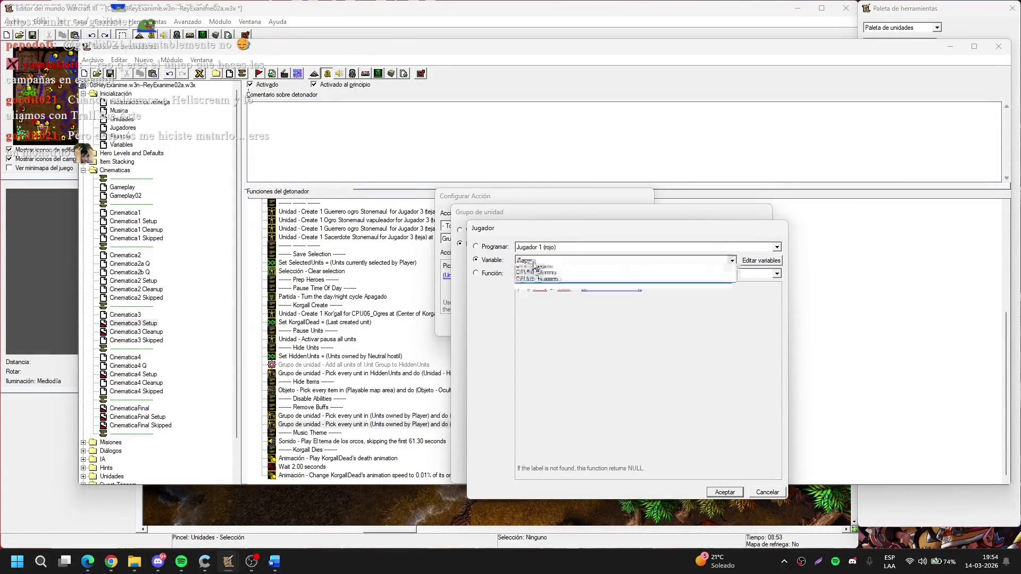
{"action": "left_click", "coordinate": [547, 298]}
{"action": "key", "text": "Return"}
{"action": "key", "text": "Return"}
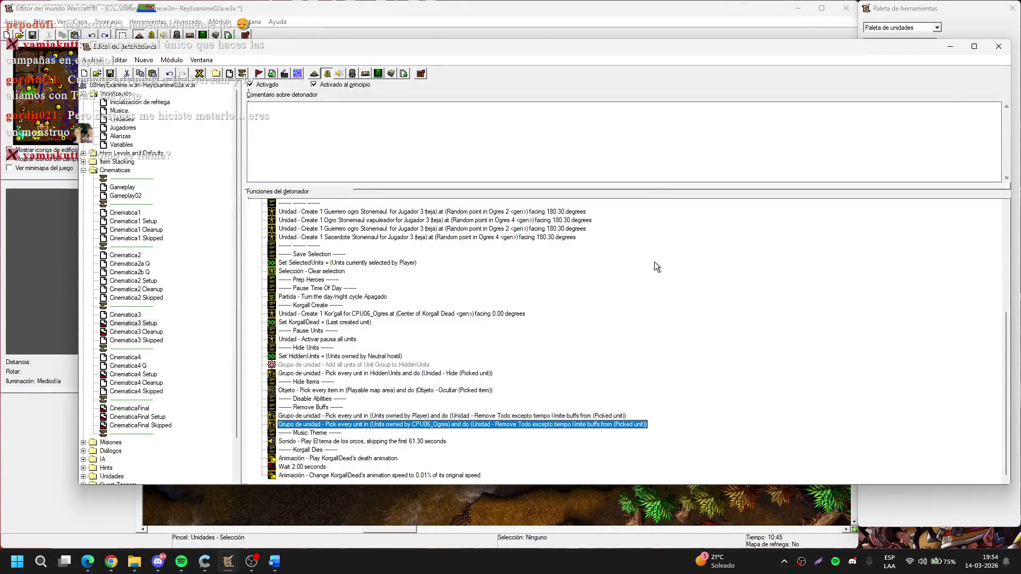
{"action": "double_click", "coordinate": [298, 424]}
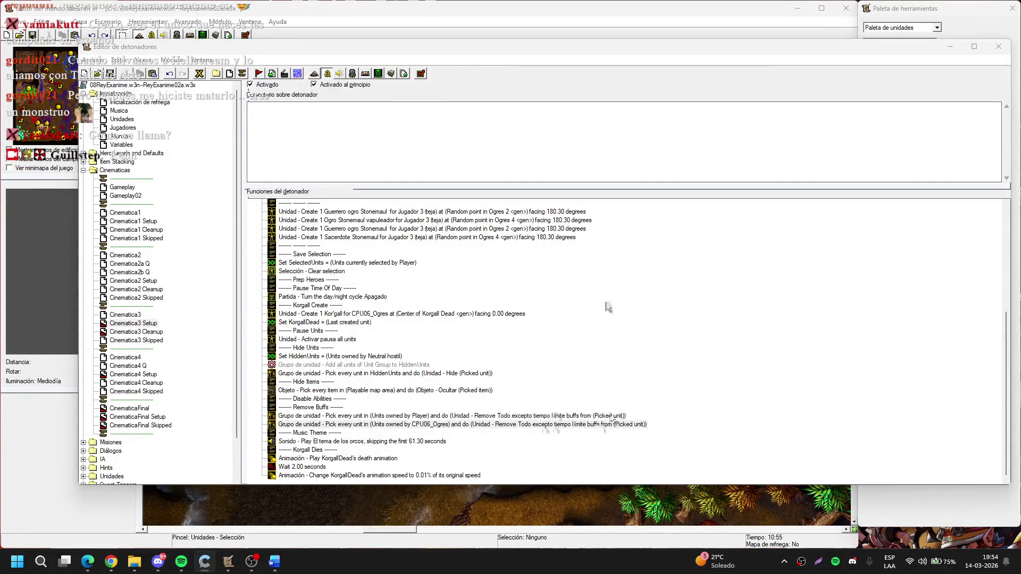
Inspect the add-to-HiddenUnits action and cancel without changes
{"action": "double_click", "coordinate": [404, 365]}
{"action": "left_click", "coordinate": [497, 267]}
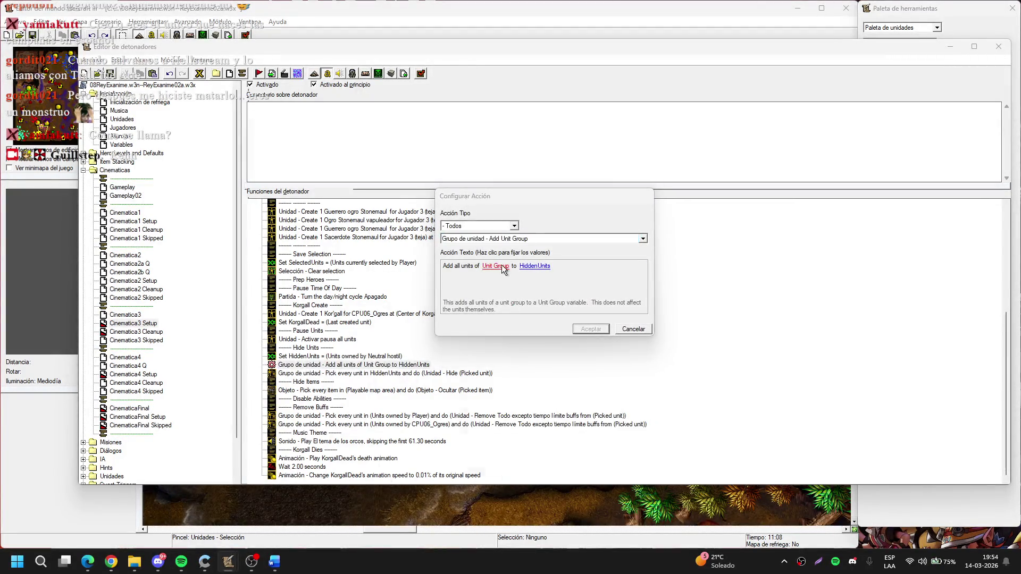
{"action": "key", "text": "Escape"}
{"action": "key", "text": "Escape"}
Set Cinematica4 Setup's SelectedUnits to units selected by Player, then reselect Cinematica3 Setup
{"action": "left_click_drag", "start_coordinate": [141, 382], "coordinate": [142, 375]}
{"action": "double_click", "coordinate": [336, 262]}
{"action": "left_click", "coordinate": [512, 269]}
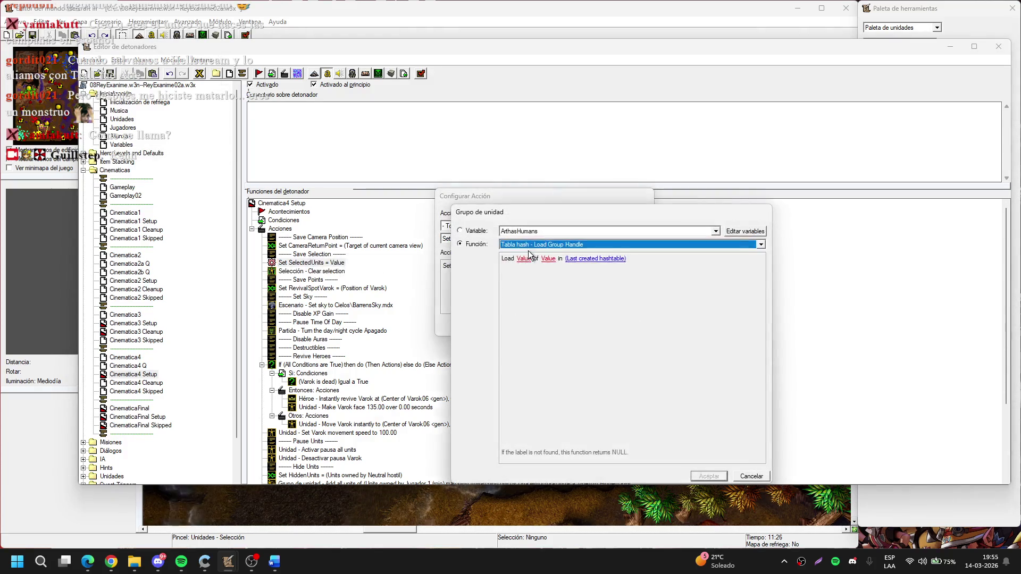
{"action": "left_click", "coordinate": [529, 244]}
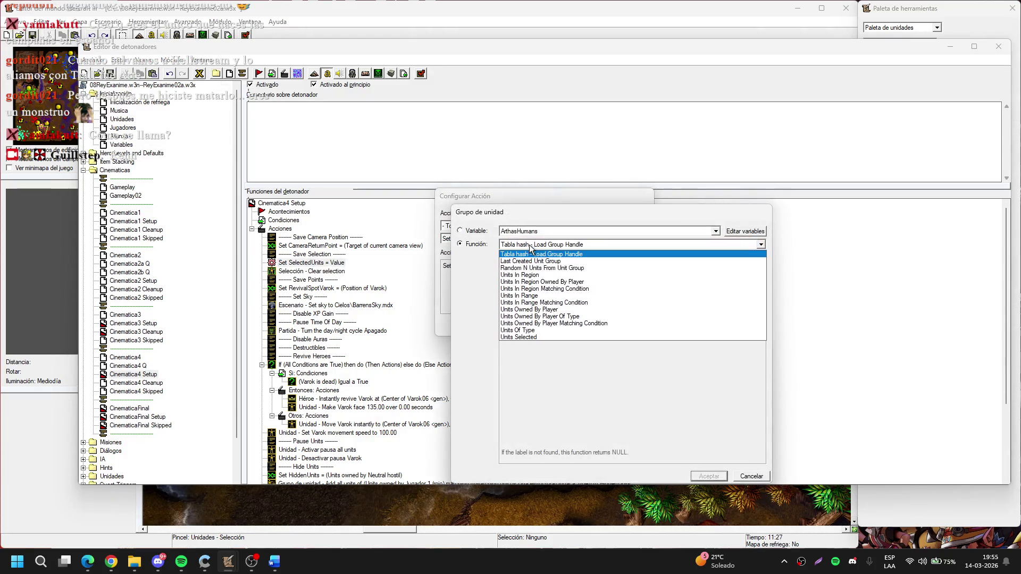
{"action": "left_click", "coordinate": [534, 337]}
{"action": "left_click", "coordinate": [548, 266]}
{"action": "left_click", "coordinate": [553, 260]}
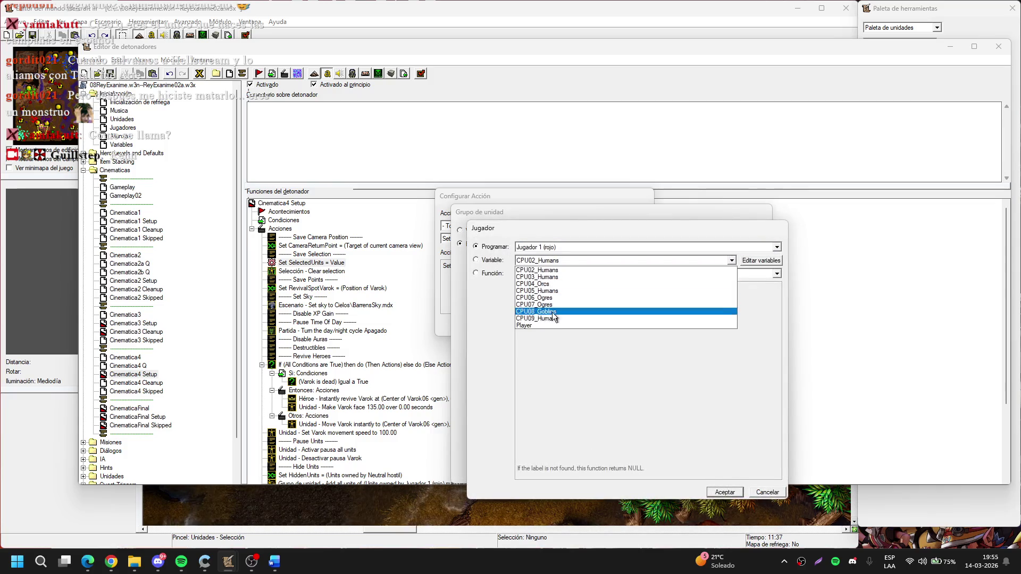
{"action": "left_click", "coordinate": [545, 323]}
{"action": "key", "text": "Return"}
{"action": "key", "text": "Return"}
{"action": "key", "text": "Return"}
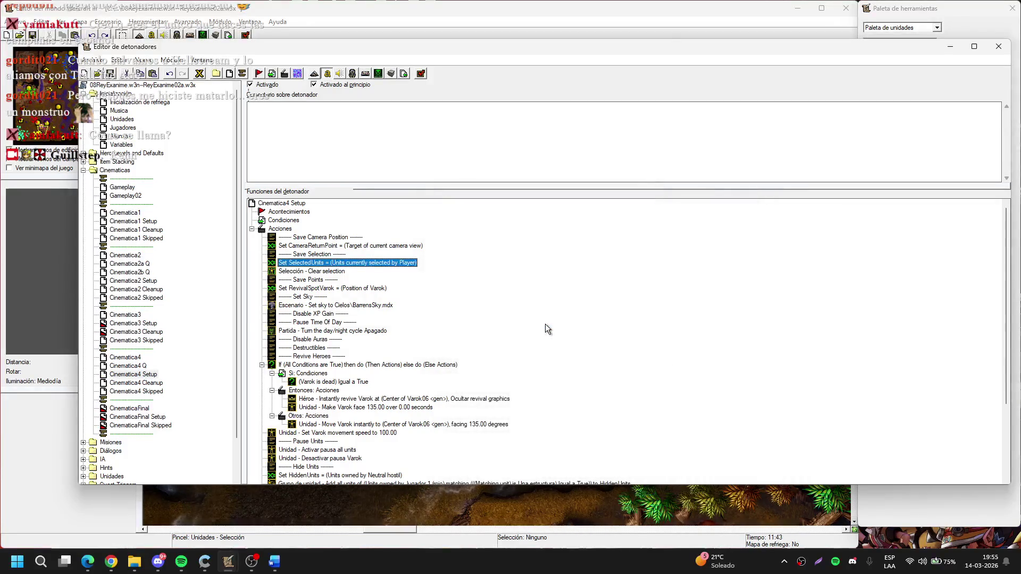
{"action": "left_click", "coordinate": [176, 340]}
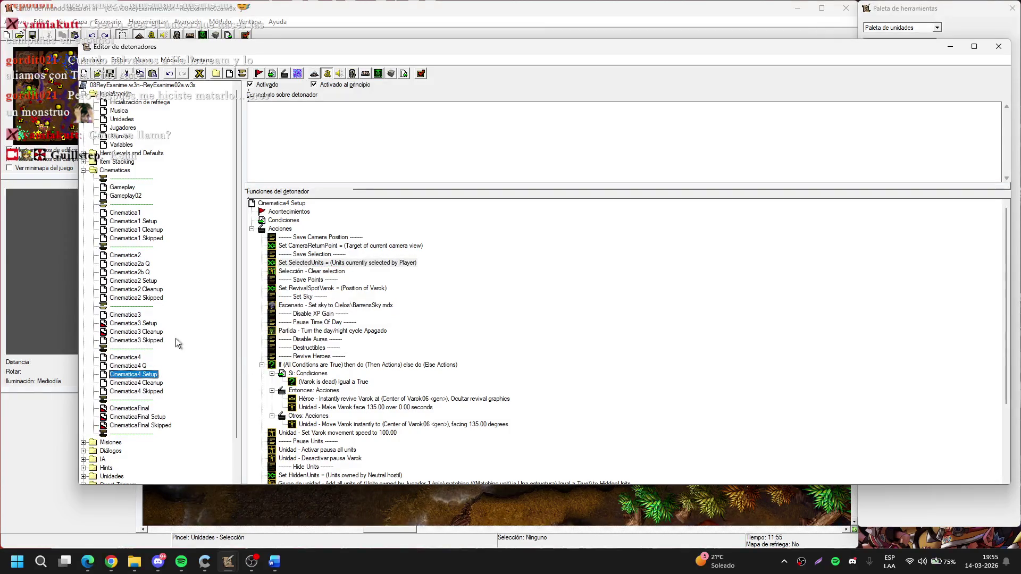
{"action": "left_click", "coordinate": [149, 322]}
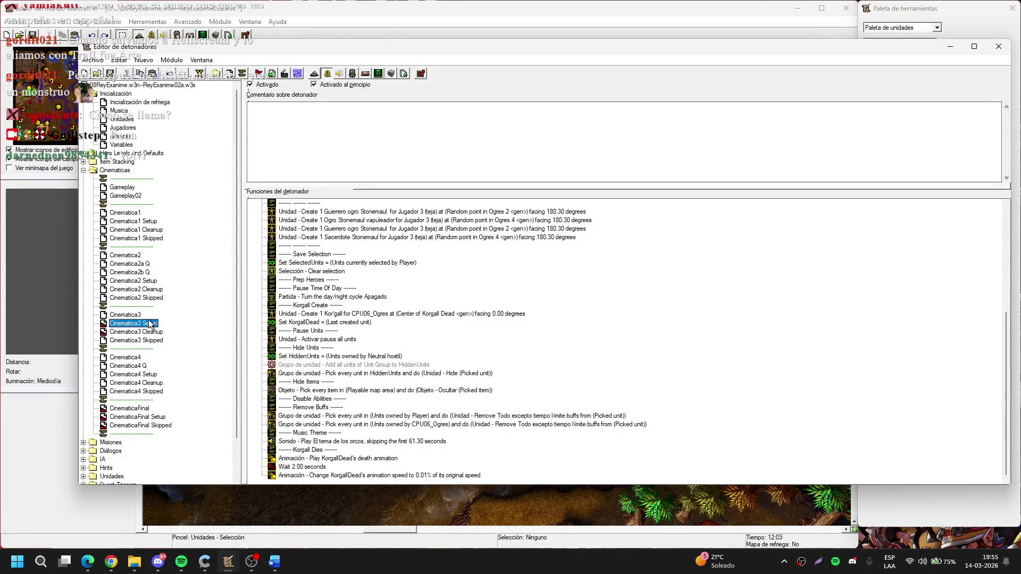
In Cinematica3 Setup, set the add-to-HiddenUnits group to units owned by a player
{"action": "left_click", "coordinate": [147, 282]}
{"action": "scroll", "coordinate": [409, 326], "scroll_direction": "down", "scroll_amount": 5}
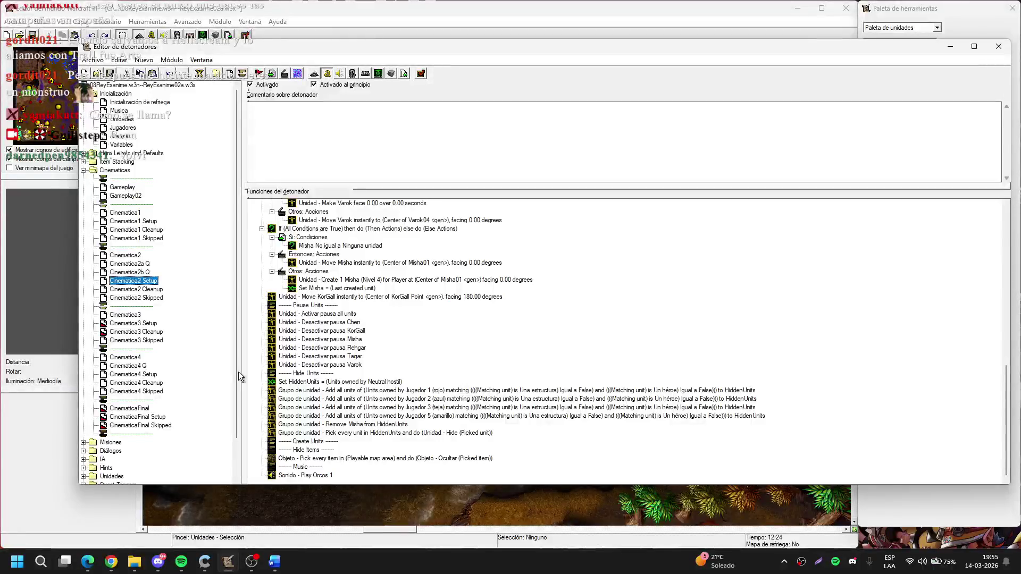
{"action": "left_click", "coordinate": [140, 325]}
{"action": "scroll", "coordinate": [532, 340], "scroll_direction": "down", "scroll_amount": 5}
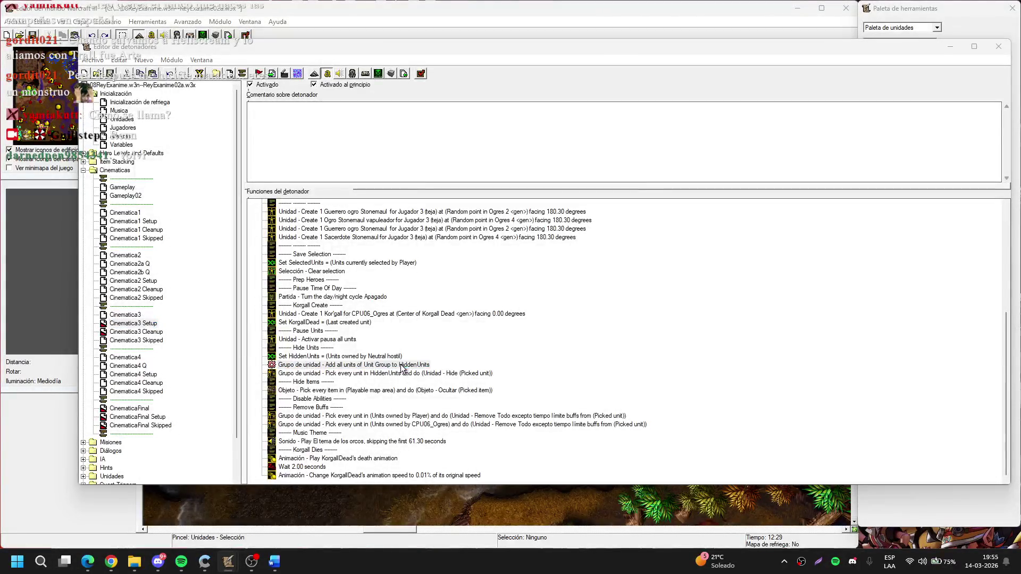
{"action": "double_click", "coordinate": [351, 365]}
{"action": "left_click", "coordinate": [503, 268]}
{"action": "left_click", "coordinate": [532, 245]}
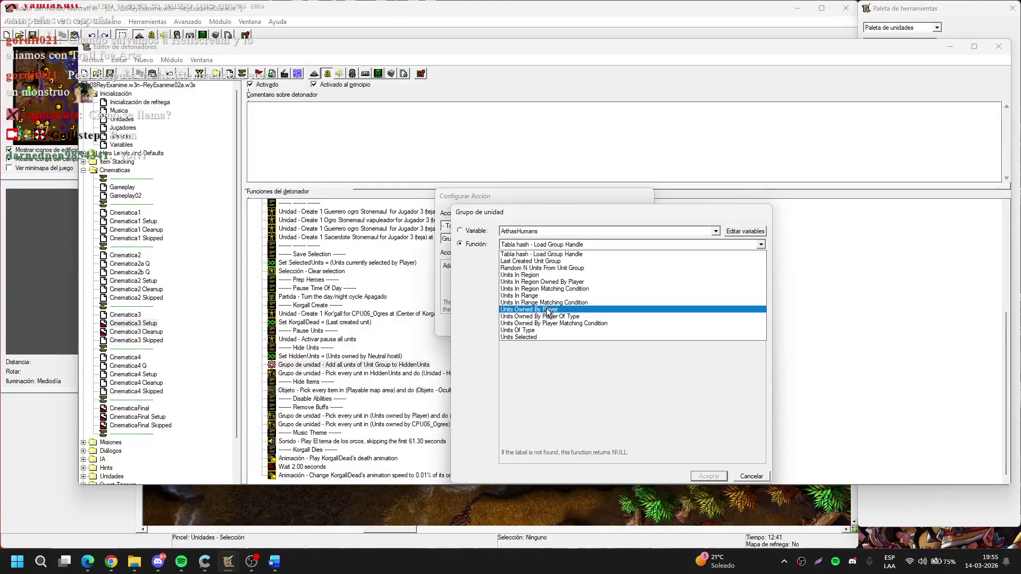
{"action": "left_click", "coordinate": [547, 309]}
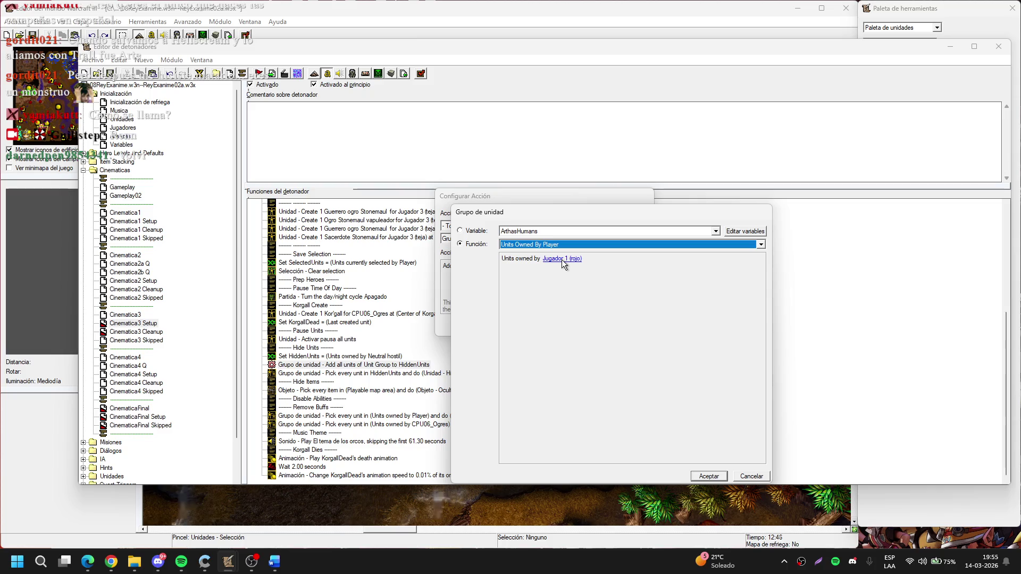
Change it to Player-owned units matching a condition and open the is-a-structure condition
{"action": "key", "text": "t"}
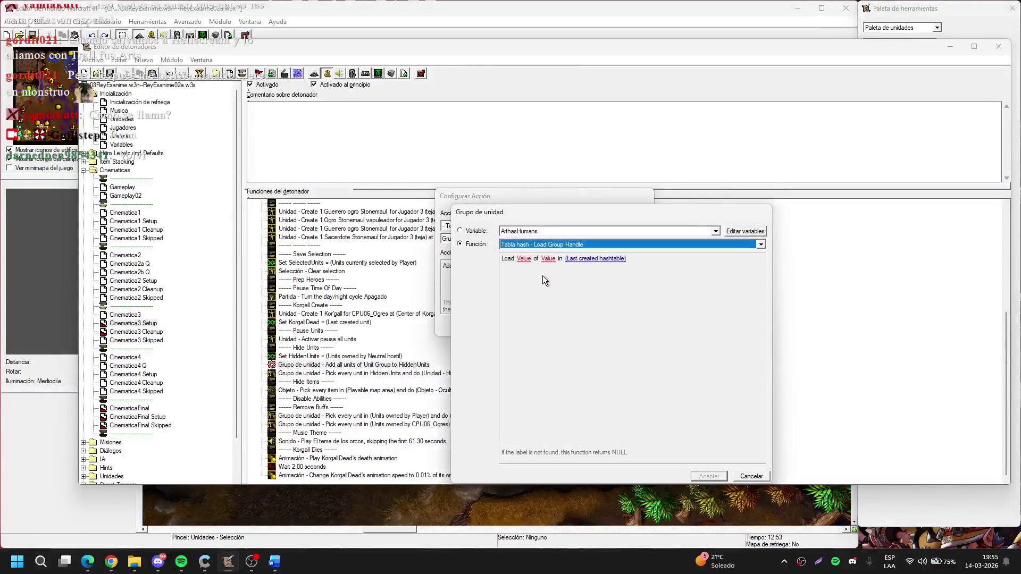
{"action": "left_click", "coordinate": [573, 245]}
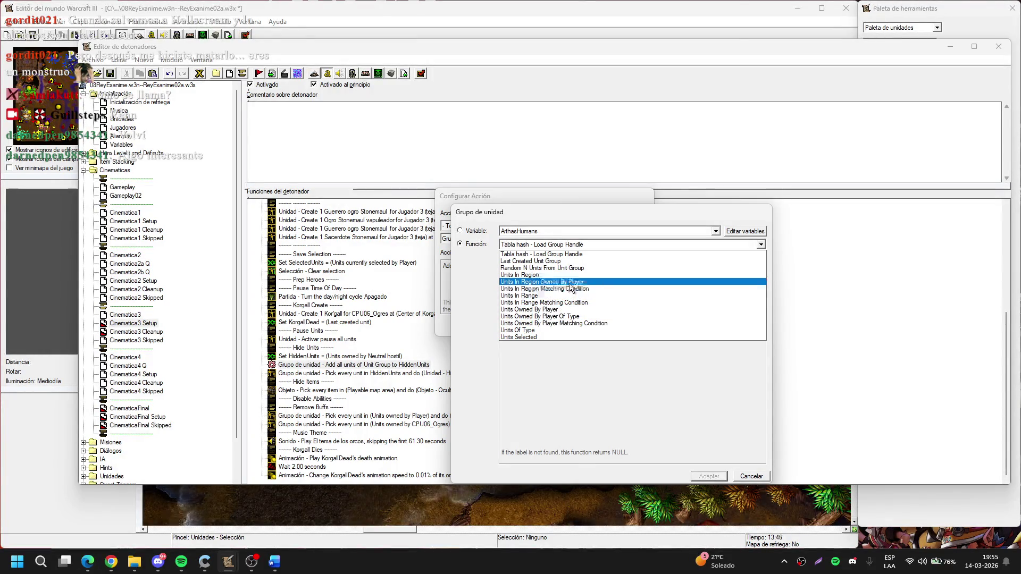
{"action": "left_click", "coordinate": [573, 323]}
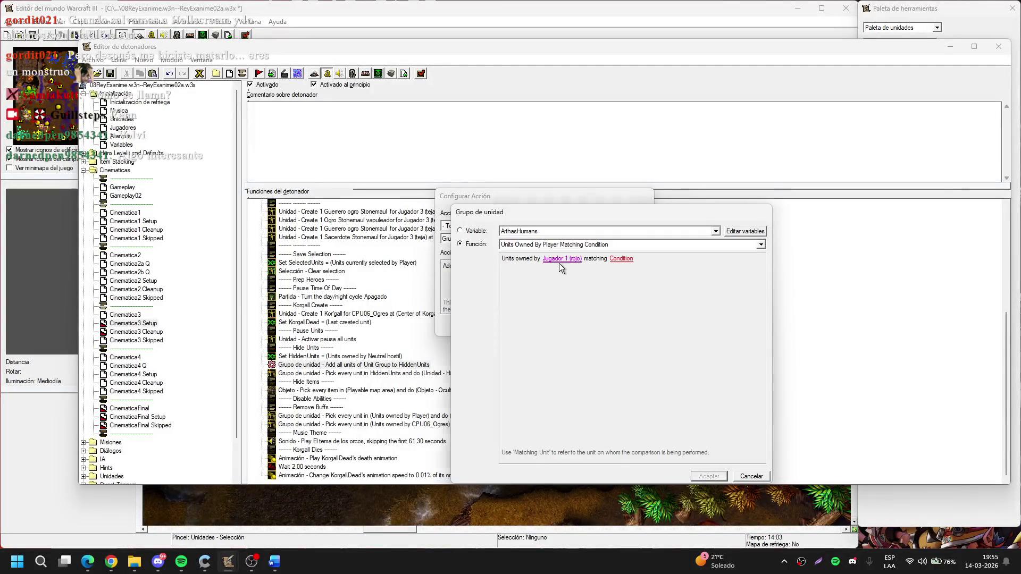
{"action": "left_click", "coordinate": [561, 260]}
{"action": "left_click", "coordinate": [494, 263]}
{"action": "key", "text": "Return"}
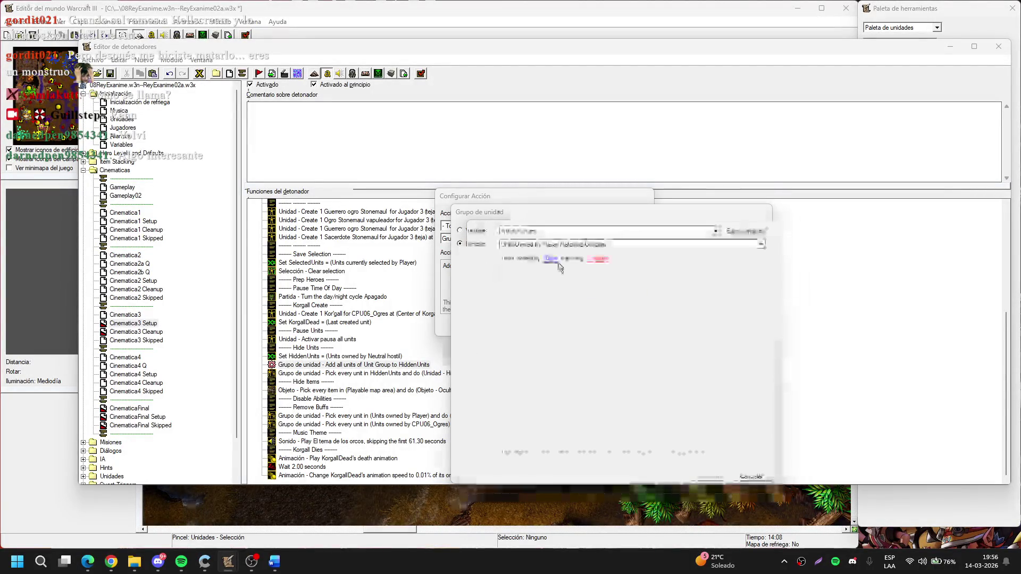
{"action": "left_click", "coordinate": [590, 257]}
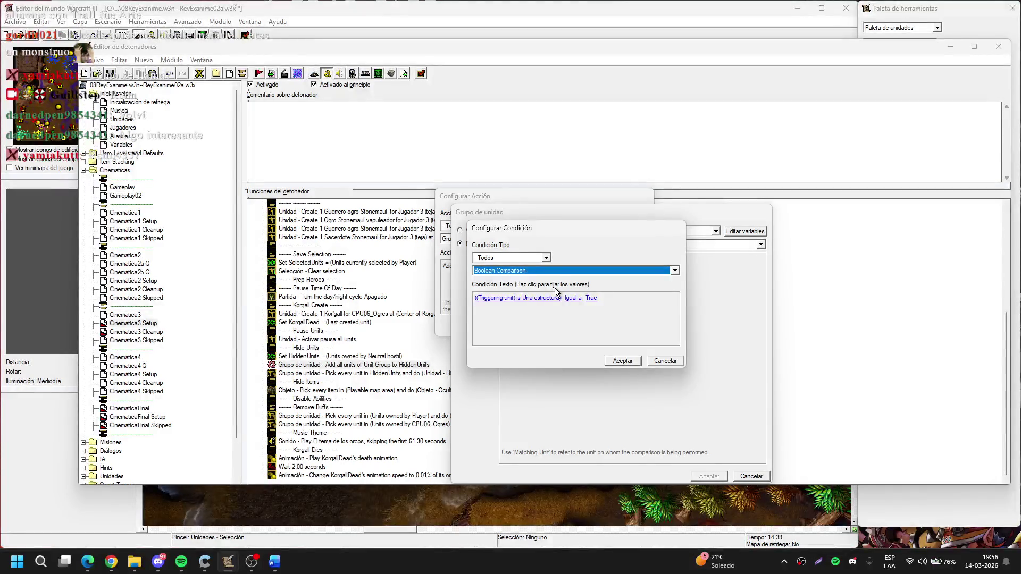
Bring the browser forward, open a new tab, and reload the Twitch stream player
{"action": "mouse_move", "coordinate": [87, 561]}
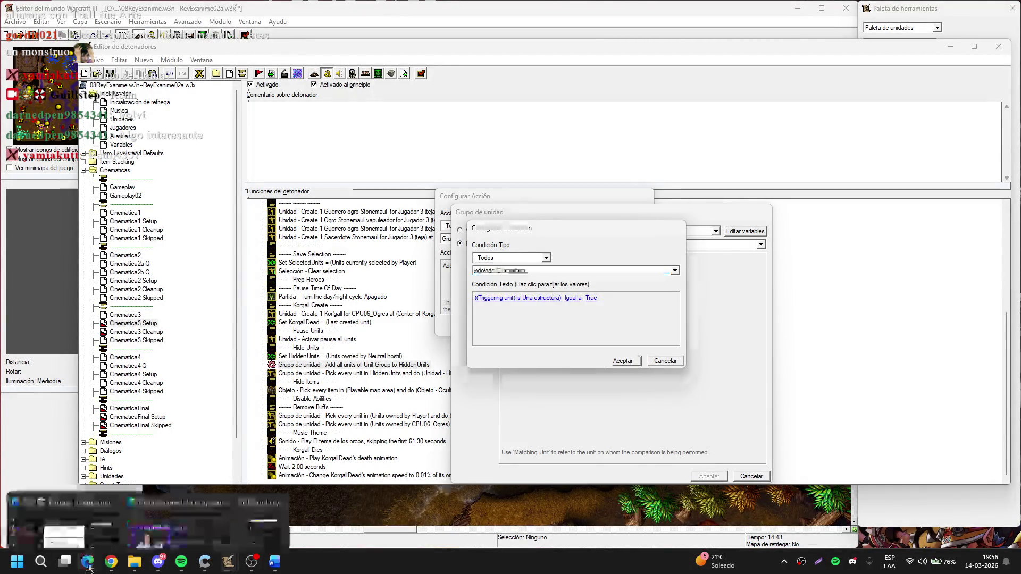
{"action": "left_click", "coordinate": [82, 522]}
{"action": "left_click", "coordinate": [542, 13]}
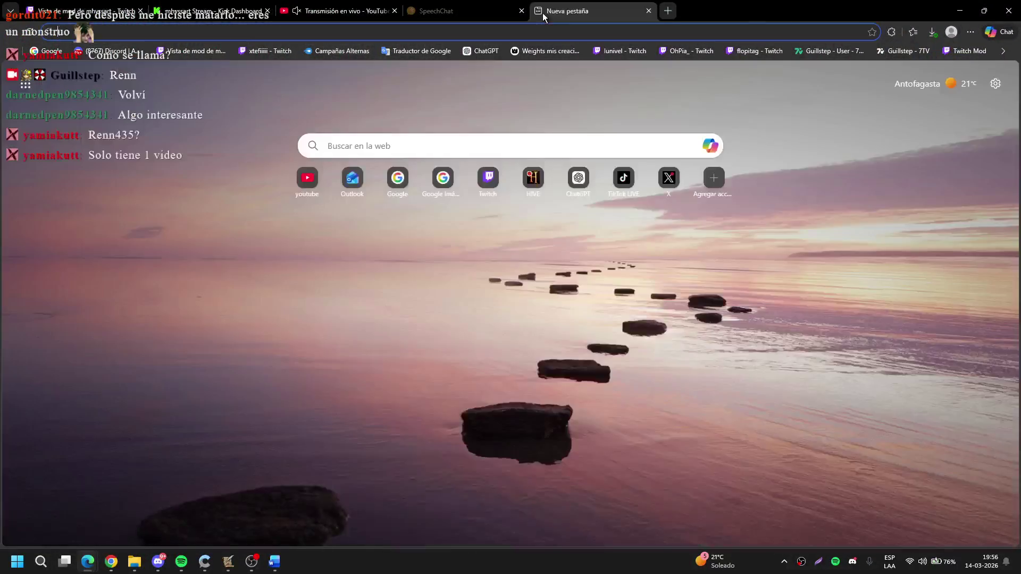
{"action": "key", "text": "ctrl+1"}
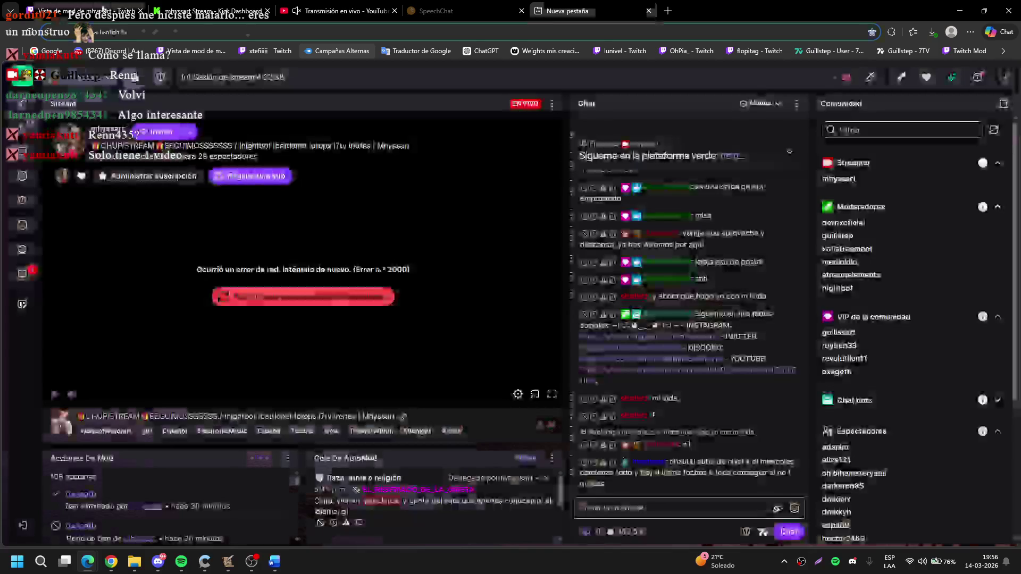
{"action": "left_click", "coordinate": [288, 306]}
{"action": "left_click", "coordinate": [615, 7]}
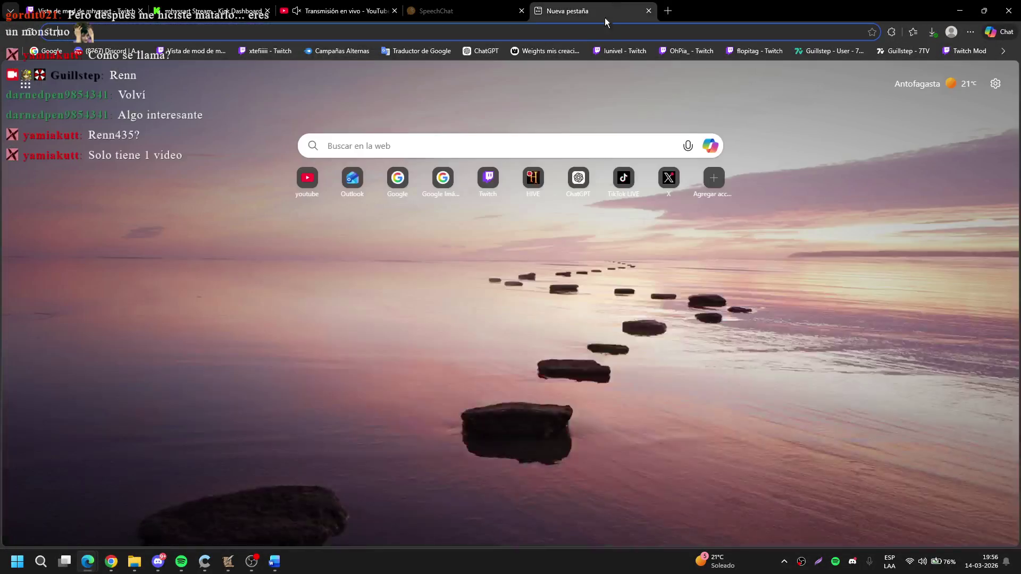
Visit the channel on YouTube, then close the tab and minimize the browser
{"action": "left_click", "coordinate": [306, 179]}
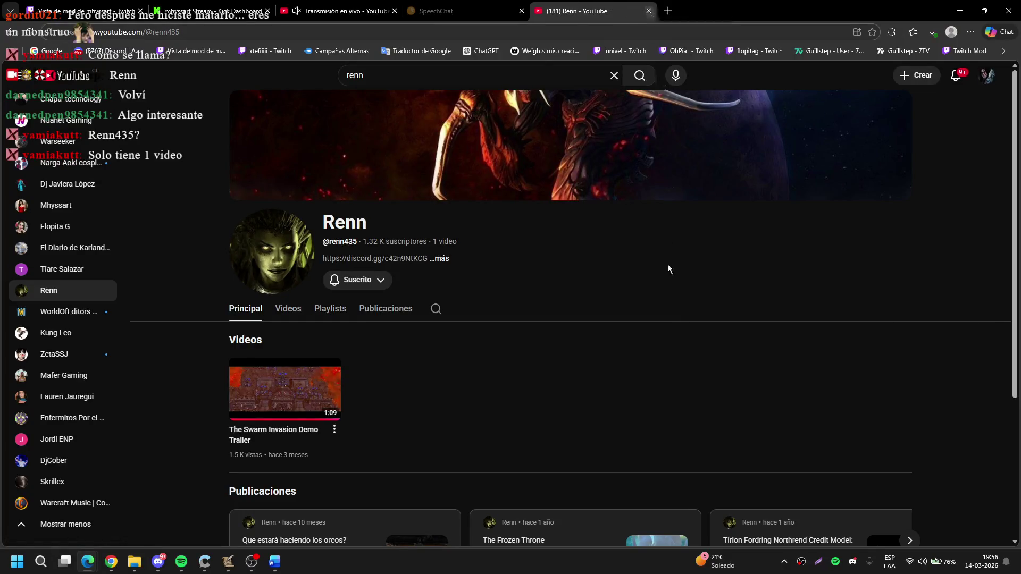
{"action": "left_click", "coordinate": [467, 11]}
{"action": "left_click", "coordinate": [629, 11]}
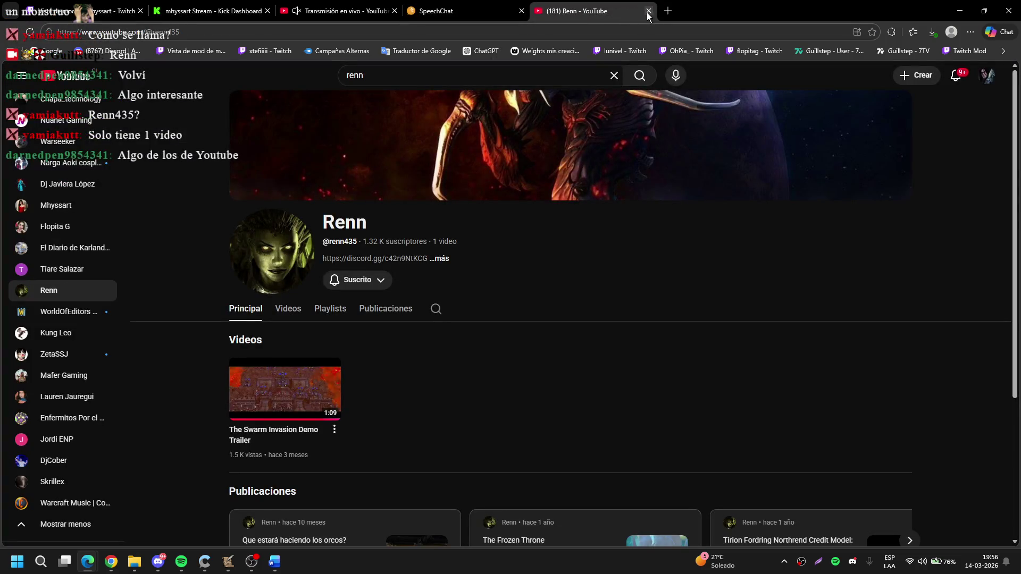
{"action": "left_click", "coordinate": [648, 10]}
{"action": "left_click", "coordinate": [960, 10]}
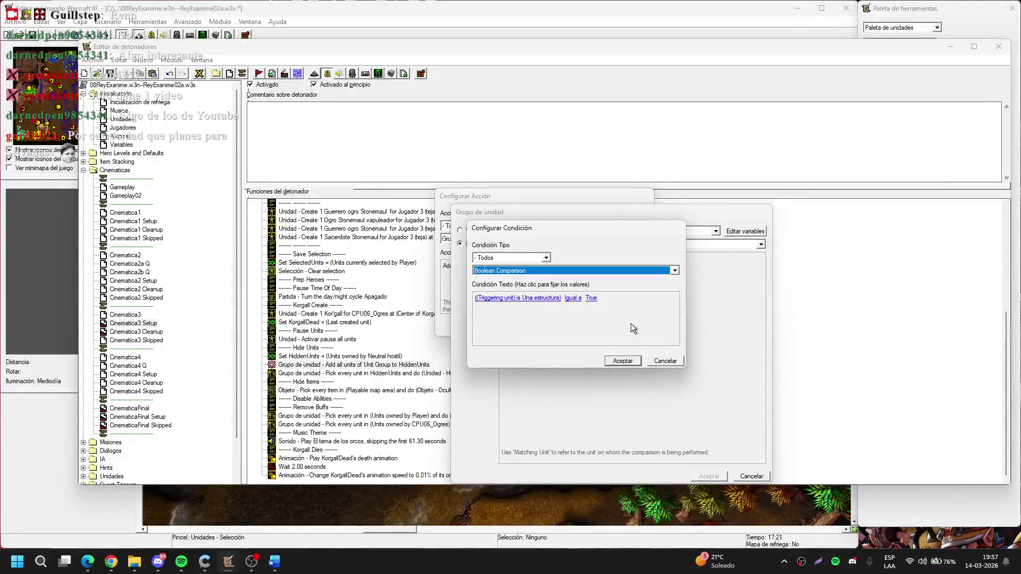
Make the structure condition test Matching unit and confirm the unit-group action
{"action": "left_click", "coordinate": [518, 298]}
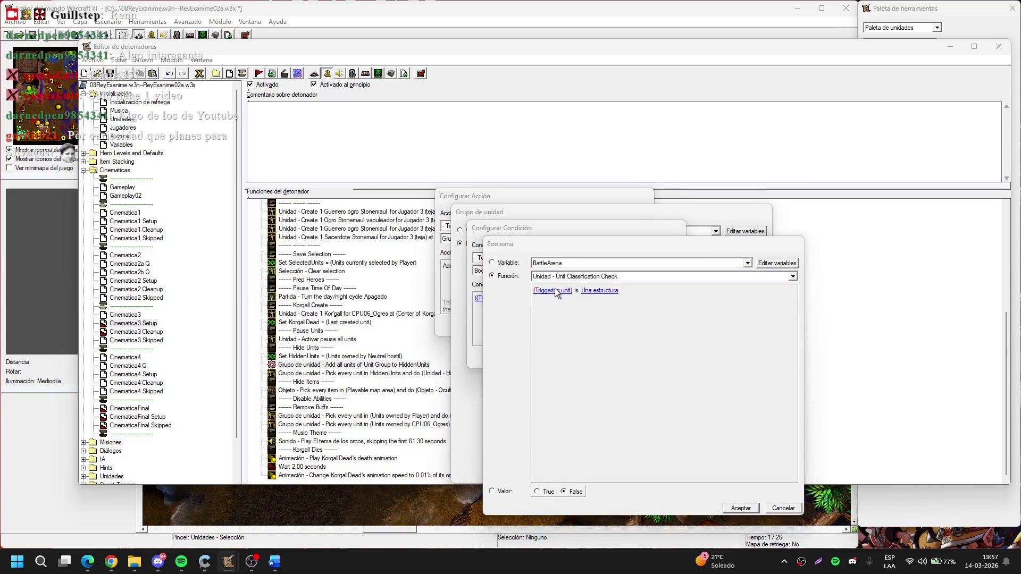
{"action": "left_click", "coordinate": [741, 508]}
{"action": "left_click", "coordinate": [627, 358]}
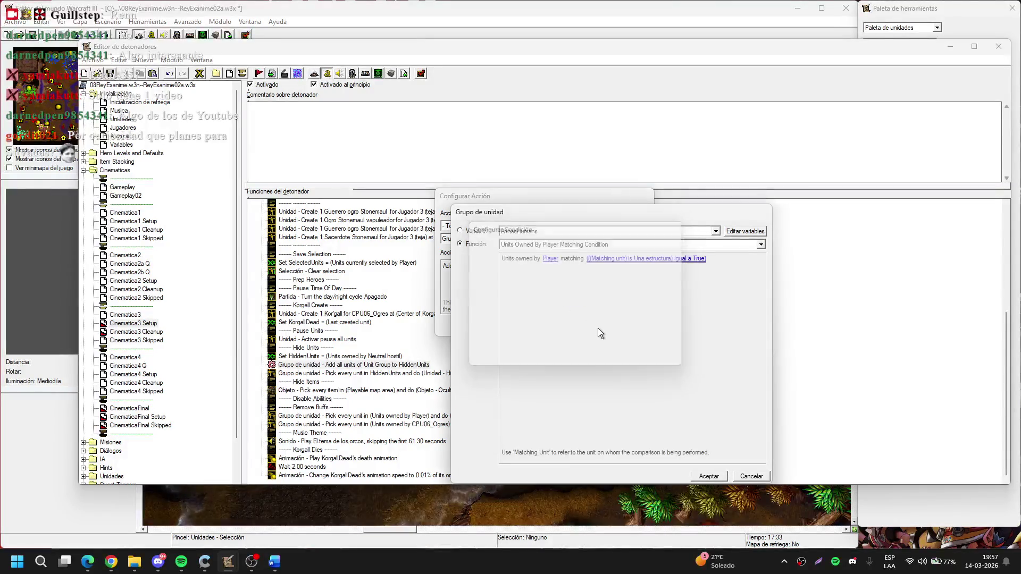
{"action": "key", "text": "Return"}
{"action": "key", "text": "Return"}
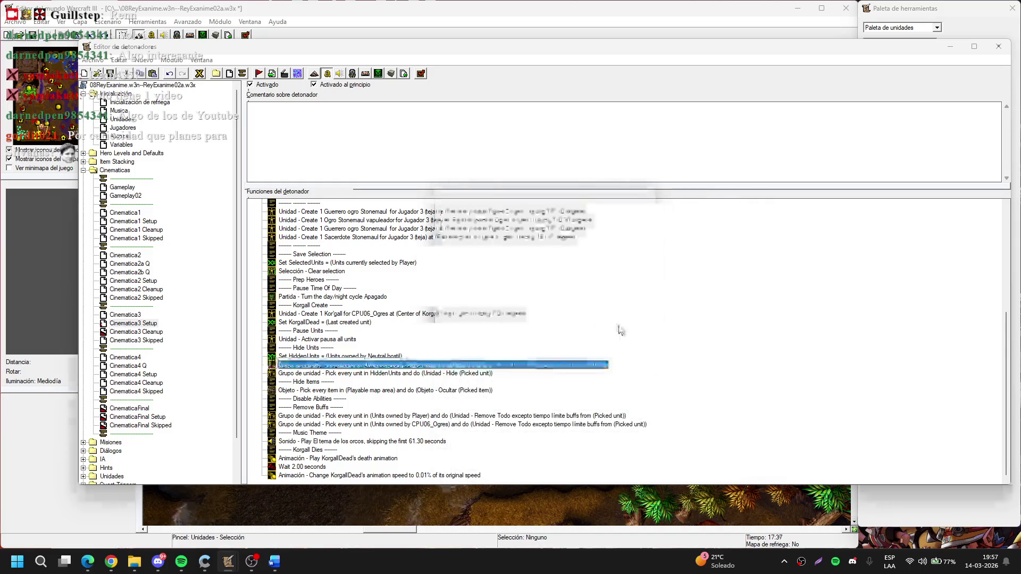
In Cinematica3 Cleanup, check the camera reset and Pan camera actions' player settings
{"action": "left_click", "coordinate": [140, 332]}
{"action": "scroll", "coordinate": [513, 294], "scroll_direction": "down", "scroll_amount": 10}
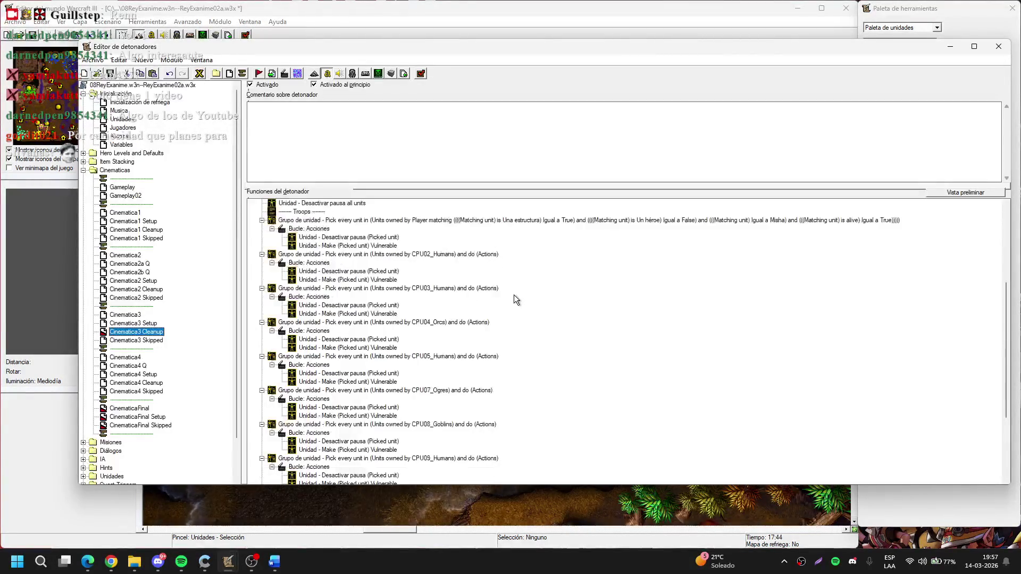
{"action": "double_click", "coordinate": [392, 450]}
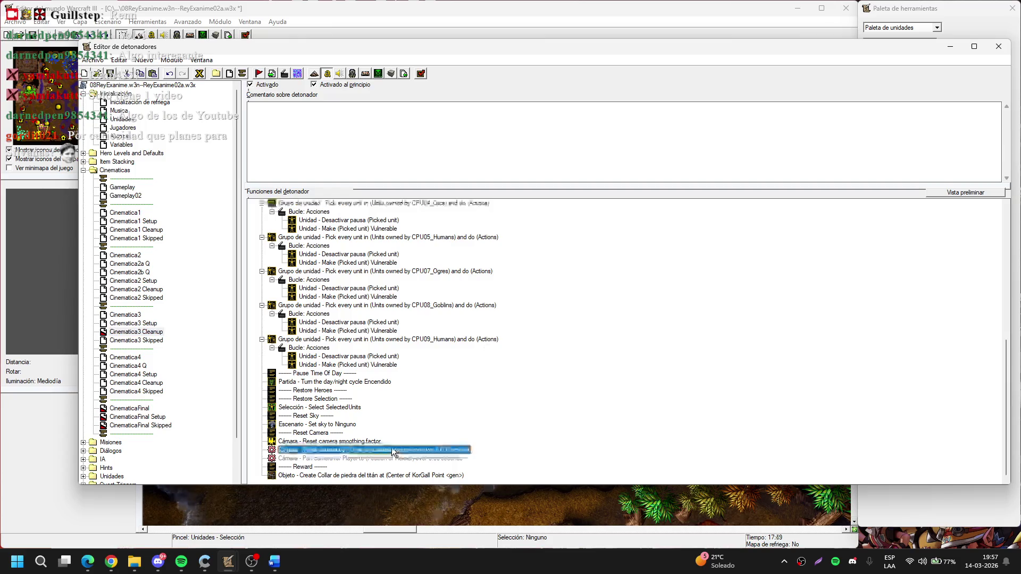
{"action": "left_click", "coordinate": [498, 266]}
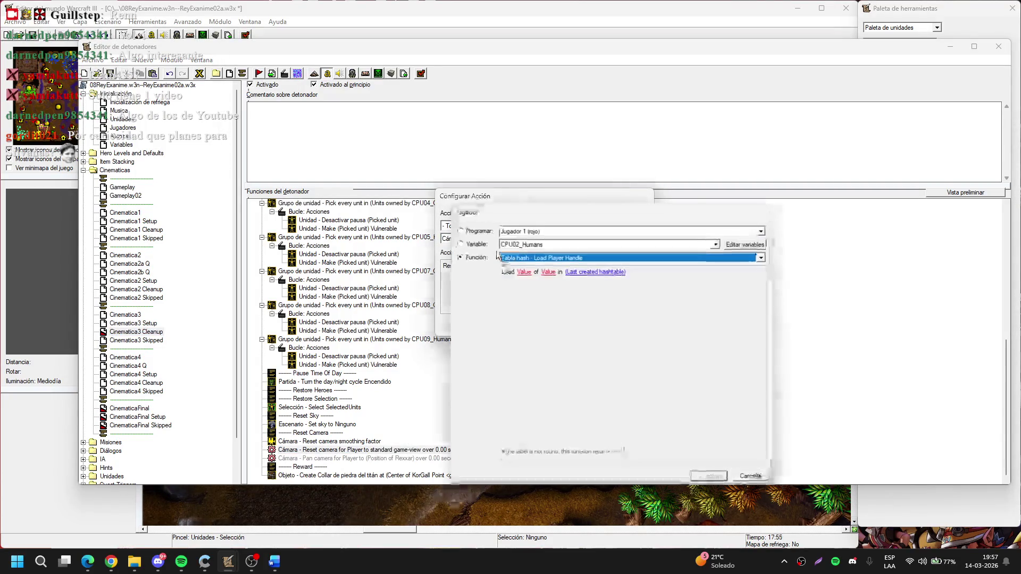
{"action": "key", "text": "Escape"}
{"action": "double_click", "coordinate": [380, 458]}
{"action": "left_click", "coordinate": [487, 268]}
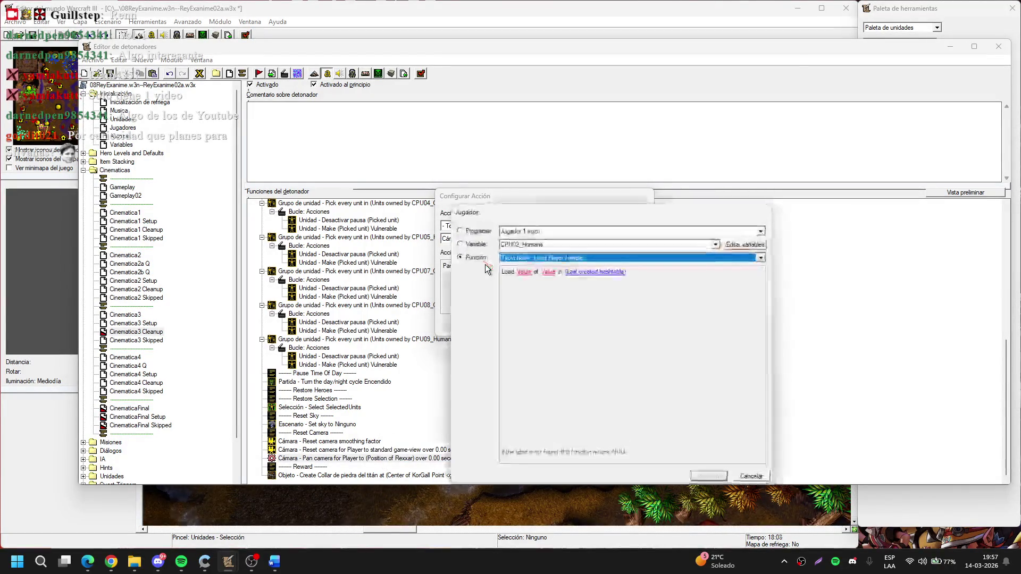
{"action": "key", "text": "Return"}
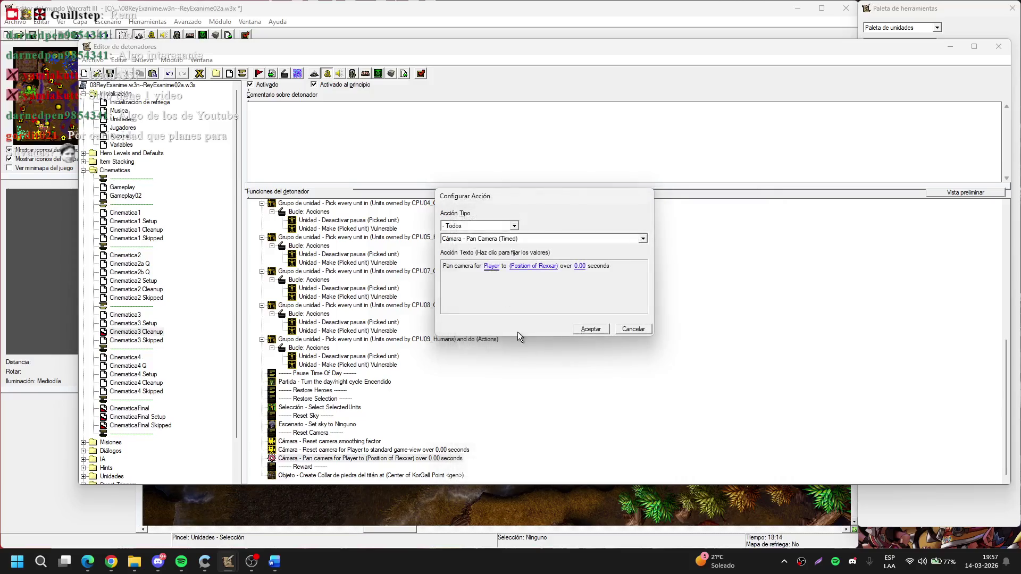
{"action": "key", "text": "Return"}
Set the Pan camera target point to the CameraReturnPoint variable
{"action": "key", "text": "Return"}
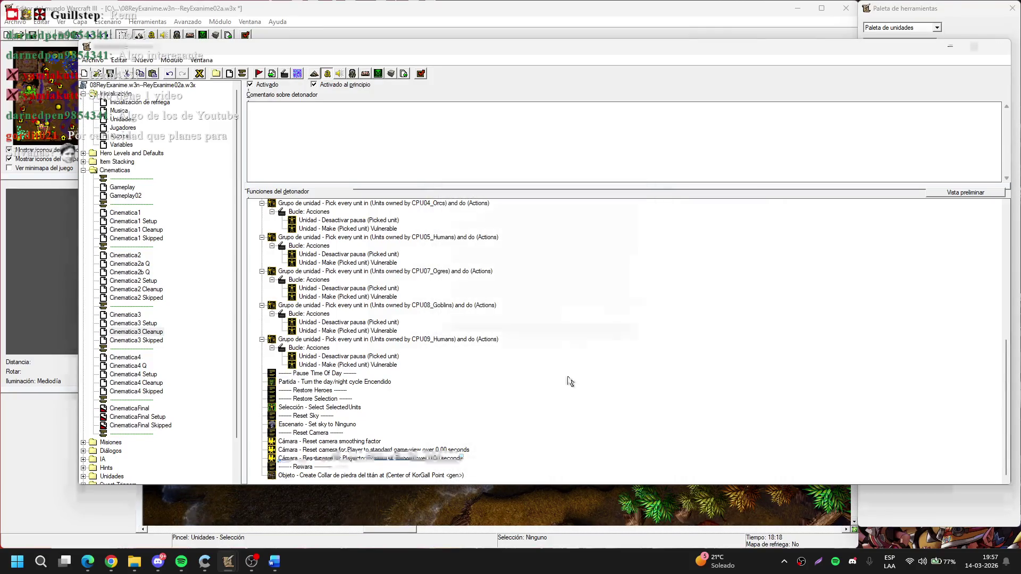
{"action": "left_click", "coordinate": [545, 267]}
{"action": "left_click", "coordinate": [540, 260]}
{"action": "key", "text": "Return"}
{"action": "left_click", "coordinate": [548, 231]}
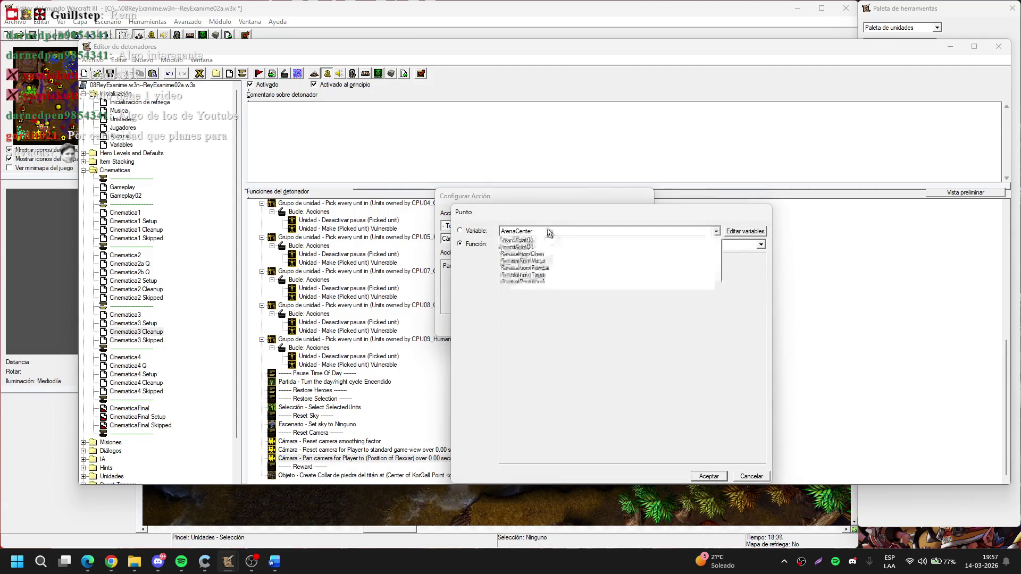
{"action": "left_click", "coordinate": [553, 255]}
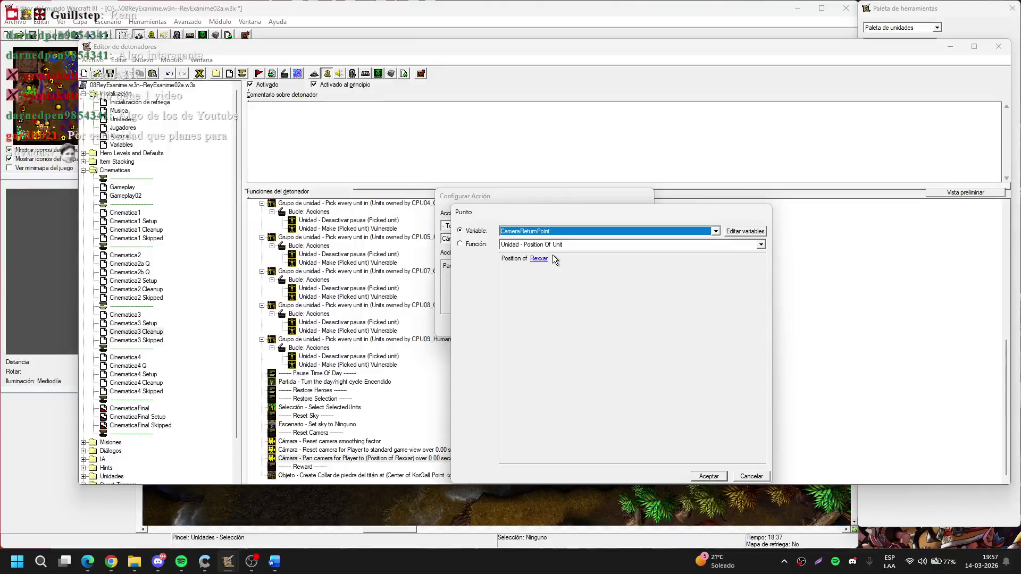
{"action": "key", "text": "Return"}
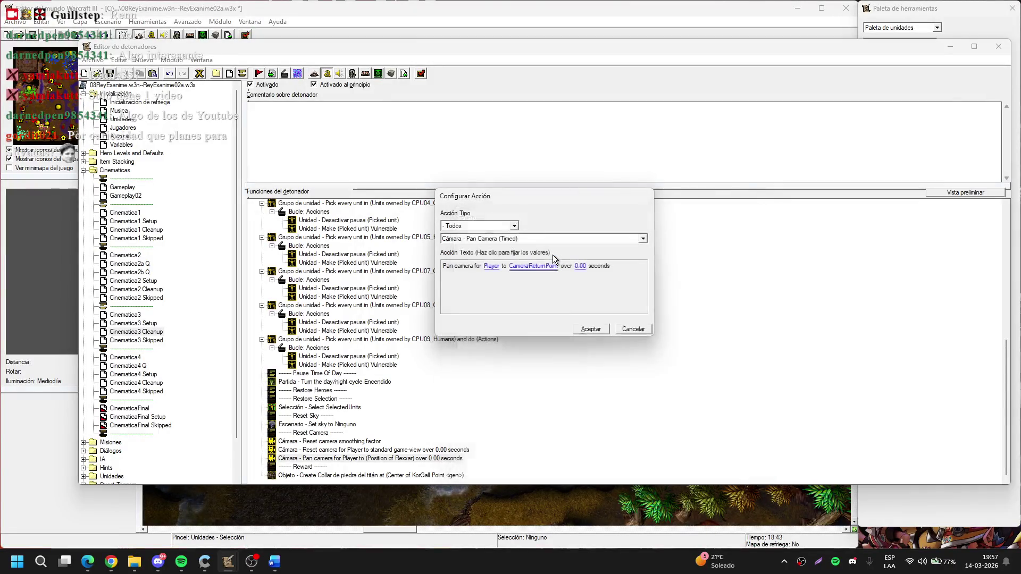
{"action": "key", "text": "Return"}
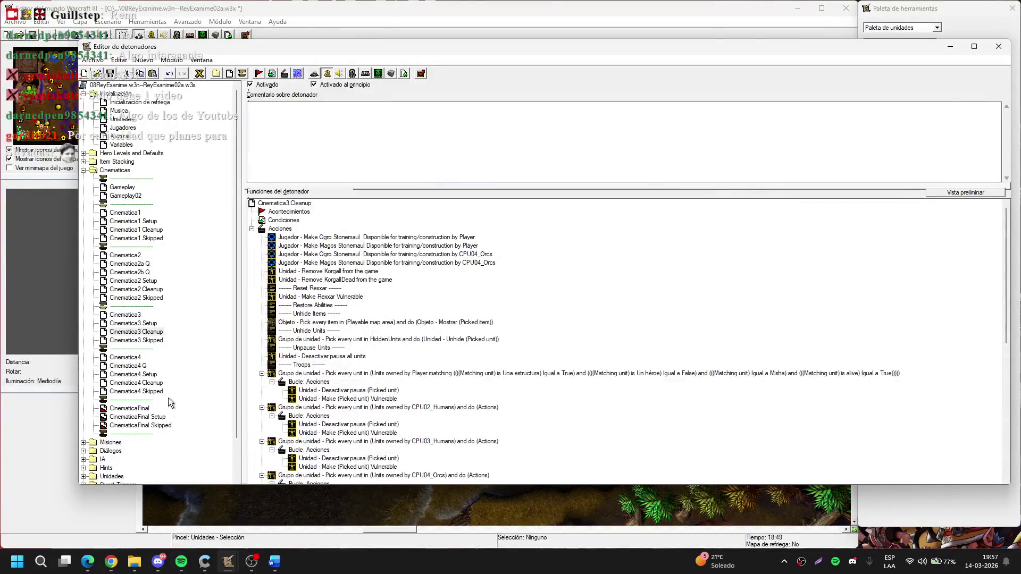
In Cinematica3 Setup, set CameraReturnPoint to the center of region Rehgar05
{"action": "left_click", "coordinate": [136, 324]}
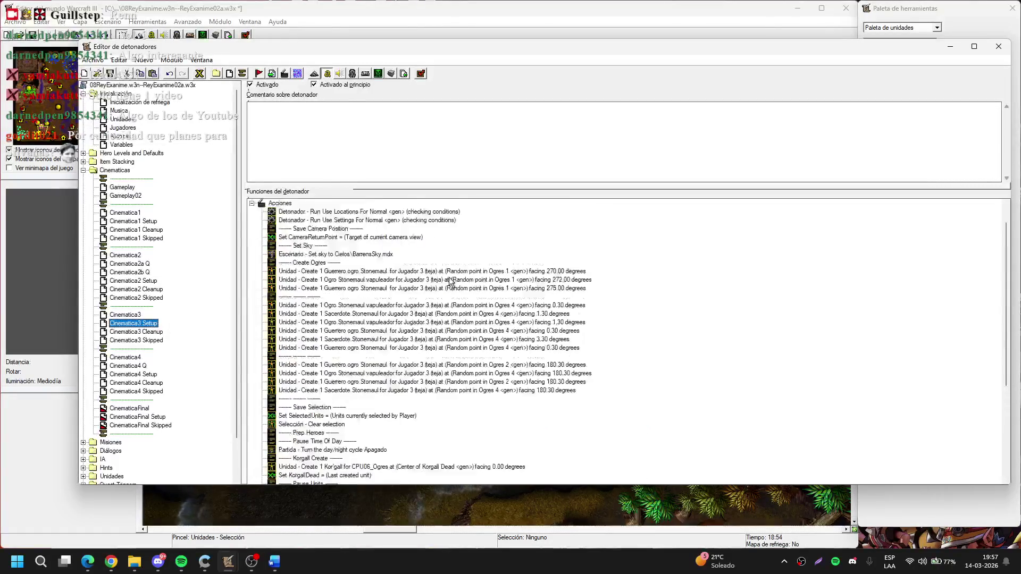
{"action": "double_click", "coordinate": [400, 264]}
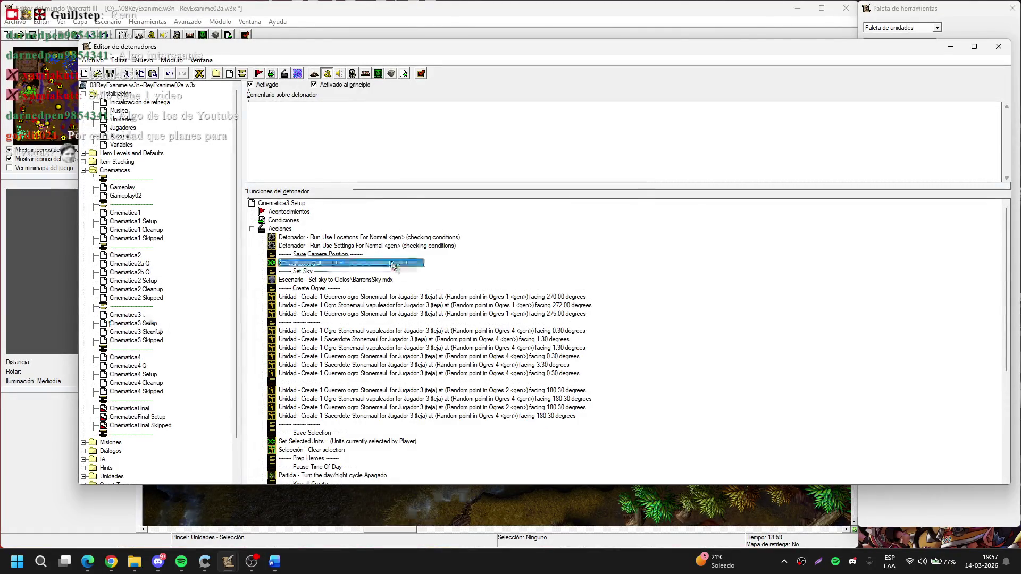
{"action": "left_click", "coordinate": [535, 263]}
{"action": "left_click", "coordinate": [614, 245]}
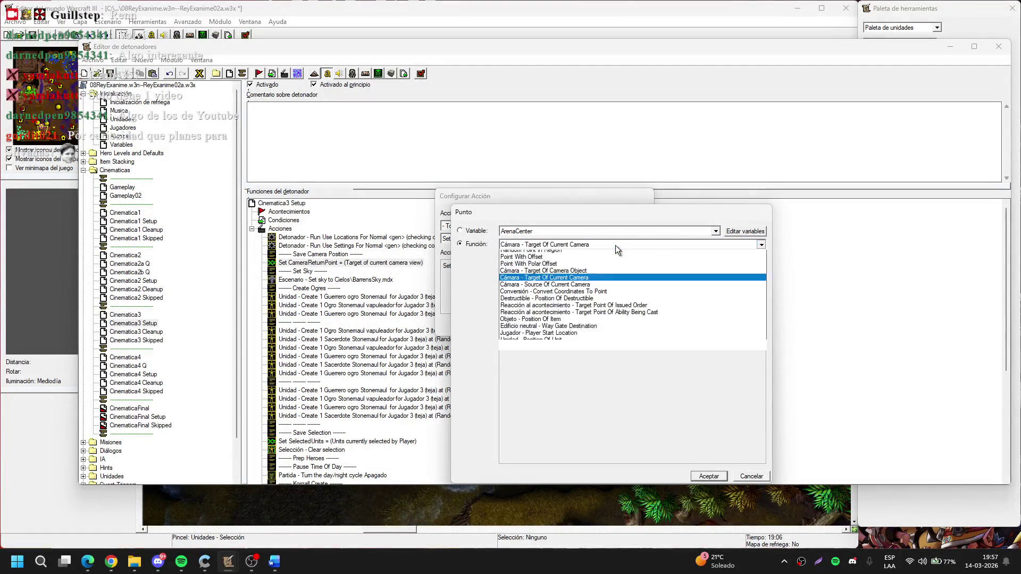
{"action": "left_click", "coordinate": [590, 260]}
{"action": "left_click", "coordinate": [606, 258]}
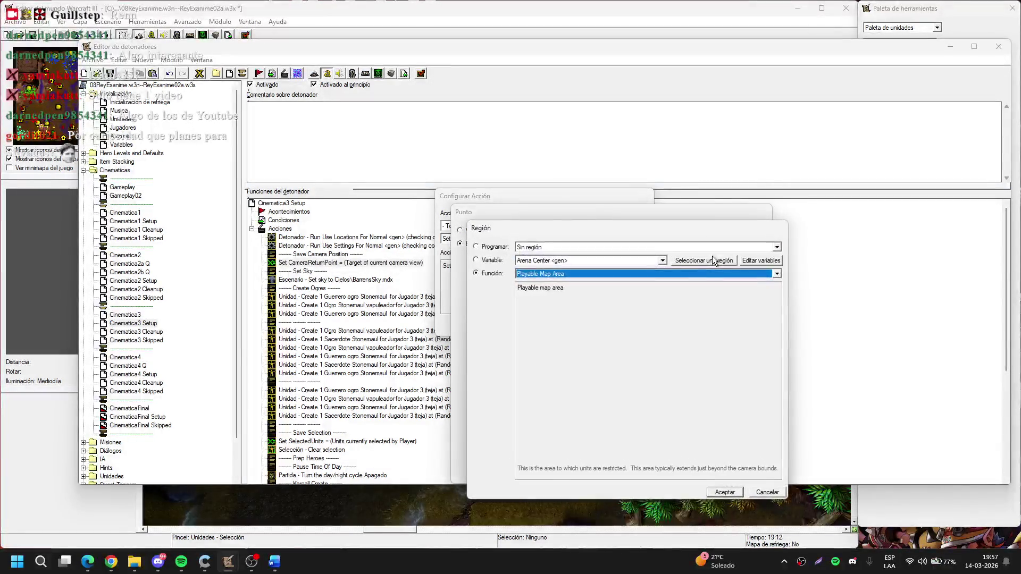
{"action": "left_click", "coordinate": [713, 256]}
{"action": "left_click", "coordinate": [34, 86]}
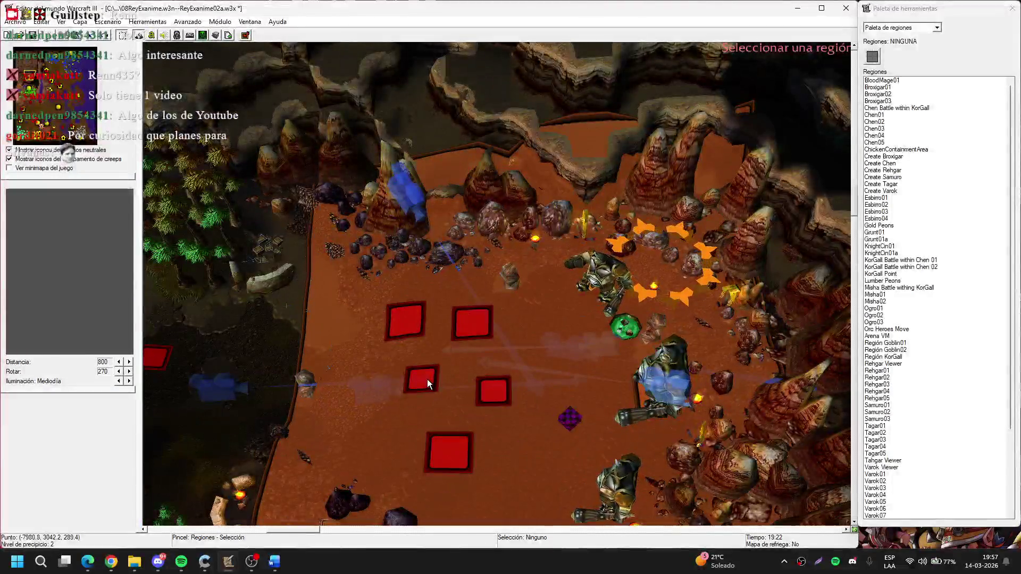
{"action": "left_click", "coordinate": [426, 378]}
{"action": "key", "text": "Return"}
{"action": "key", "text": "Return"}
Collapse the Cinematicas folder, minimize the Trigger Editor, and move the view to the forest
{"action": "scroll", "coordinate": [428, 383], "scroll_direction": "down", "scroll_amount": 7}
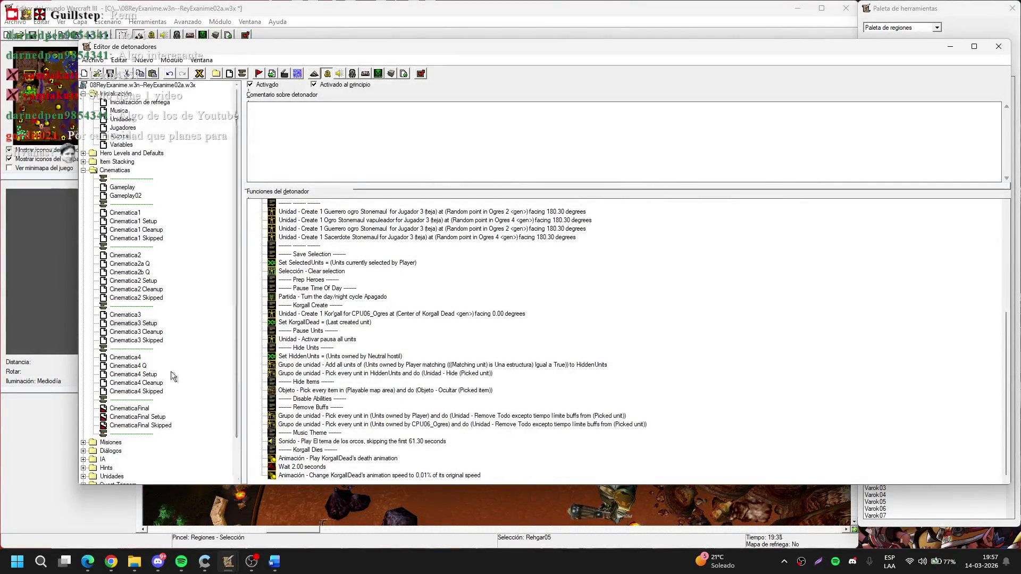
{"action": "left_click", "coordinate": [152, 334]}
{"action": "scroll", "coordinate": [477, 406], "scroll_direction": "down", "scroll_amount": 10}
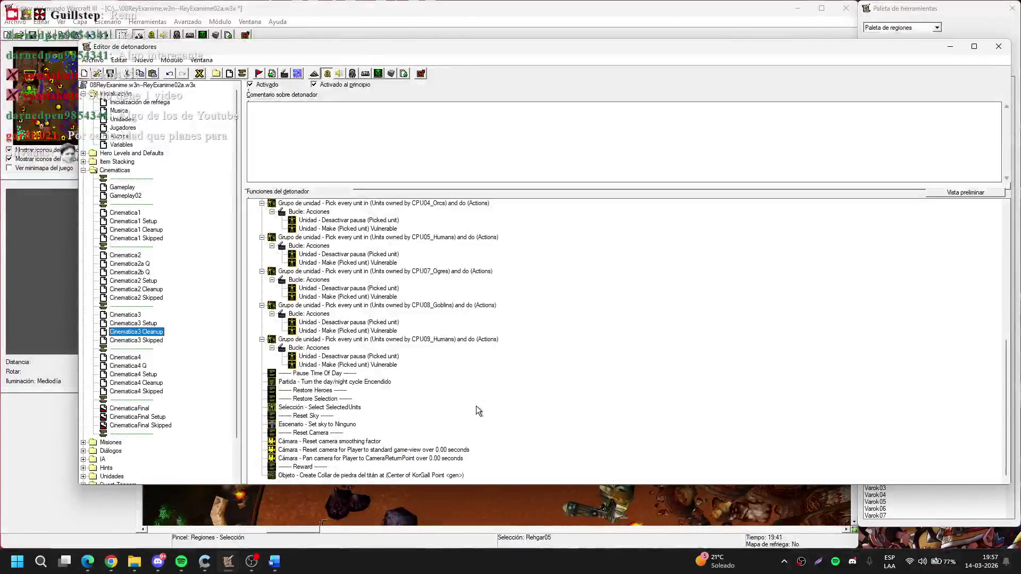
{"action": "left_click", "coordinate": [84, 171]}
{"action": "left_click", "coordinate": [950, 46]}
{"action": "mouse_move", "coordinate": [50, 109]}
{"action": "left_mouse_down"}
{"action": "mouse_move", "coordinate": [52, 126]}
{"action": "mouse_move", "coordinate": [52, 118]}
{"action": "left_mouse_up"}
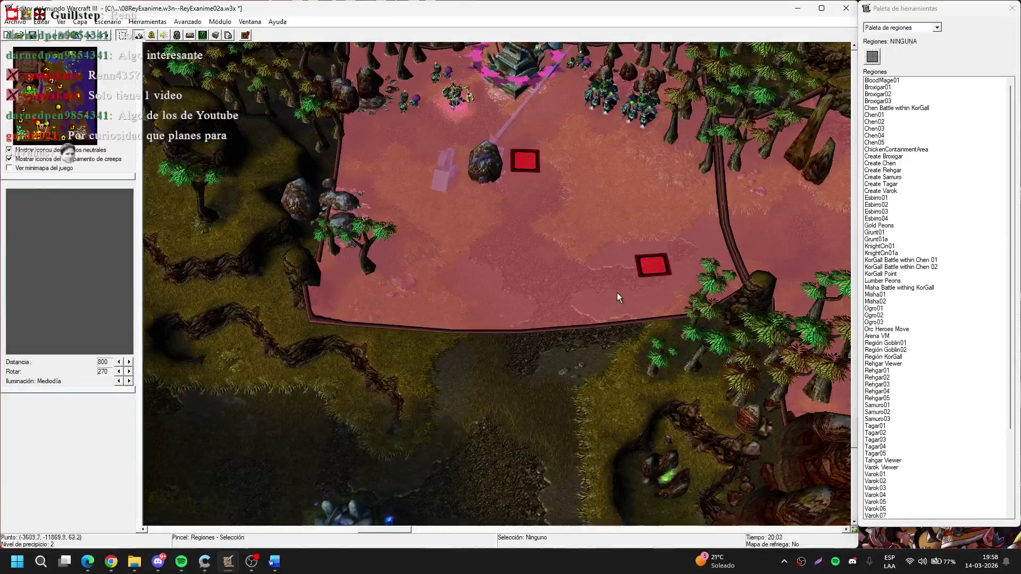
Save the map with Ctrl+S, then switch the Tool Palette to orc units
{"action": "key", "text": "ctrl+s"}
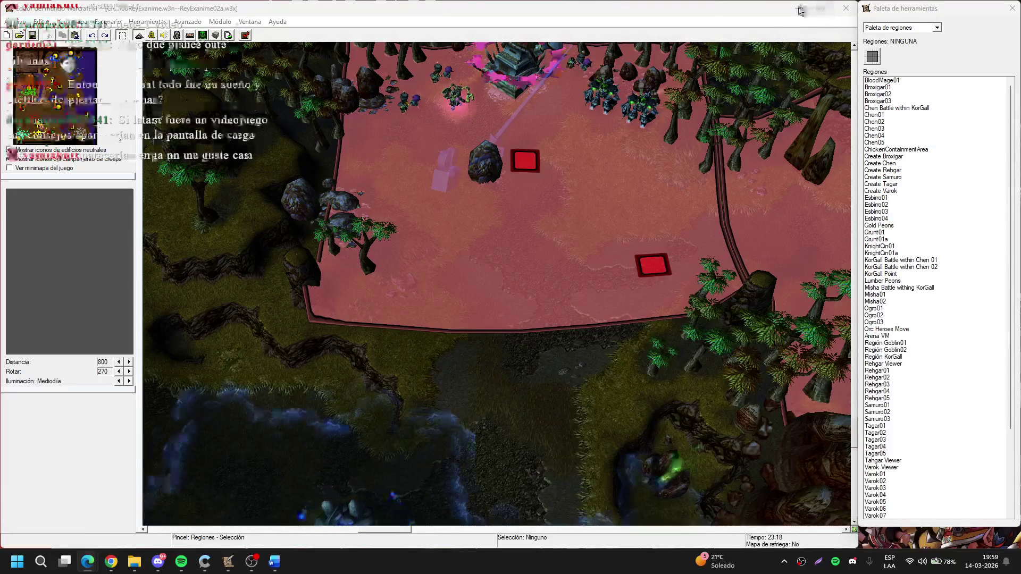
{"action": "key", "text": "u"}
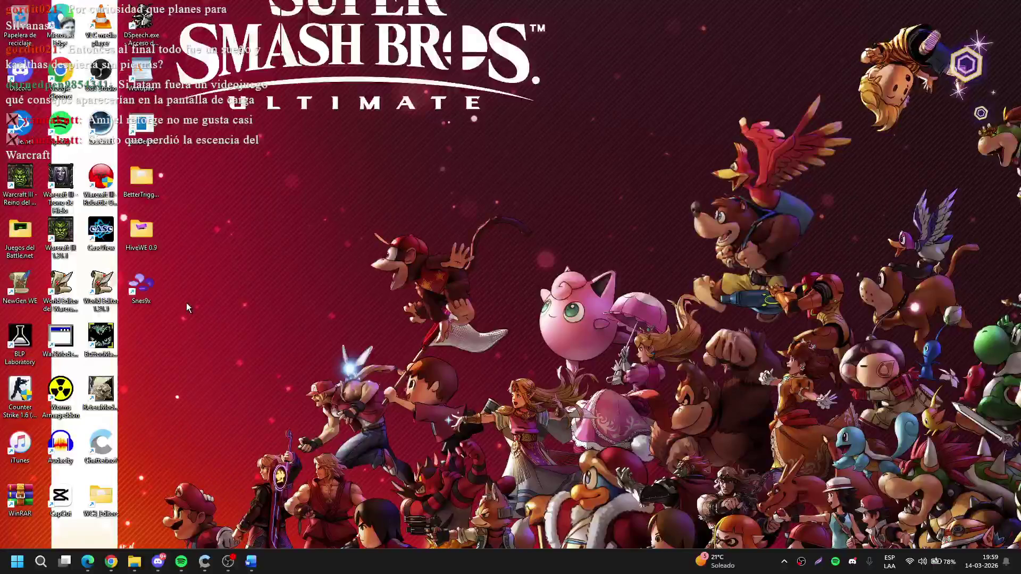
Launch Warcraft III and play custom campaign 08: La Furia del Rey Exánime from Warcraft III Alterno
{"action": "double_click", "coordinate": [68, 181]}
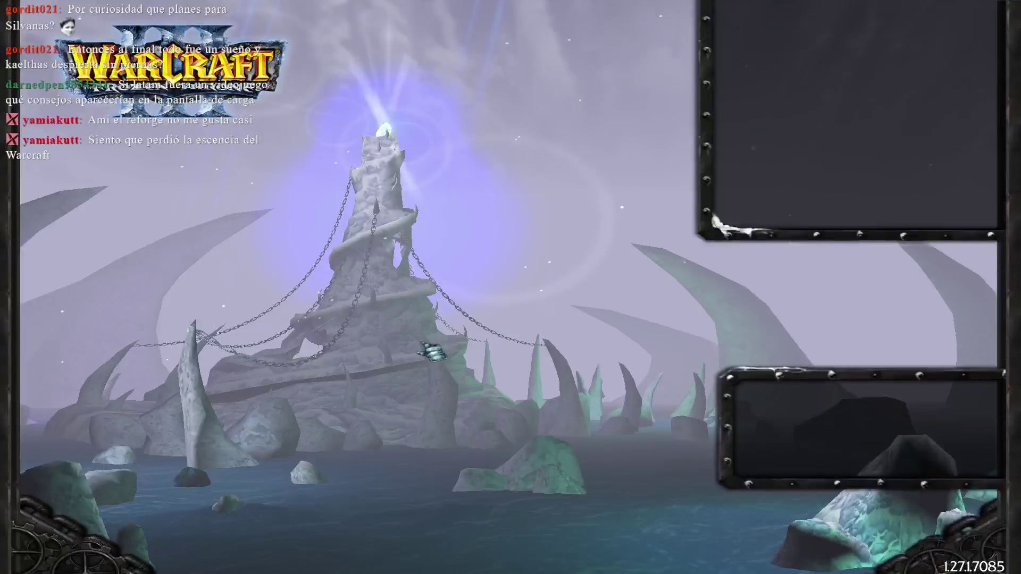
{"action": "left_click", "coordinate": [850, 151]}
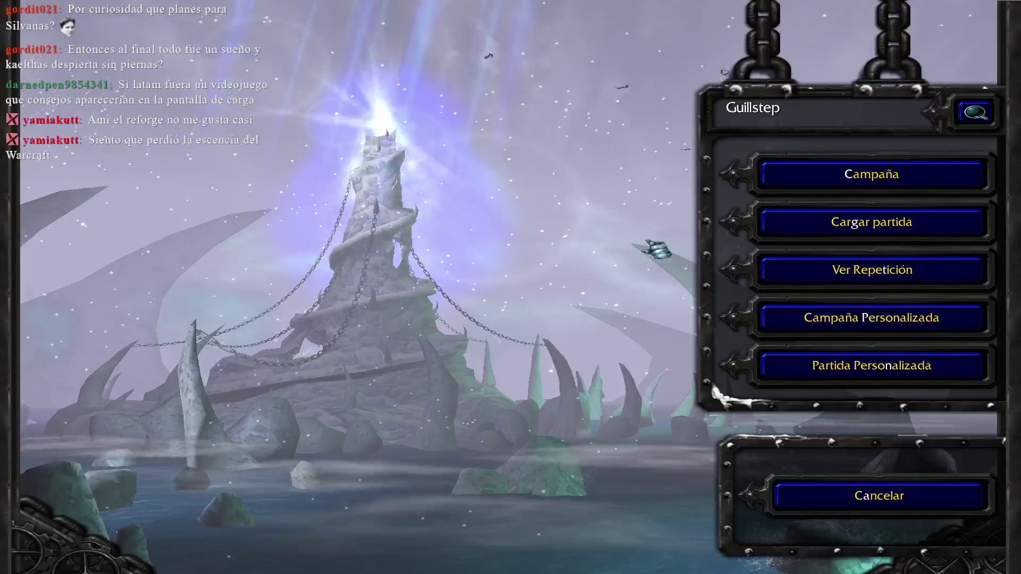
{"action": "key", "text": "Escape"}
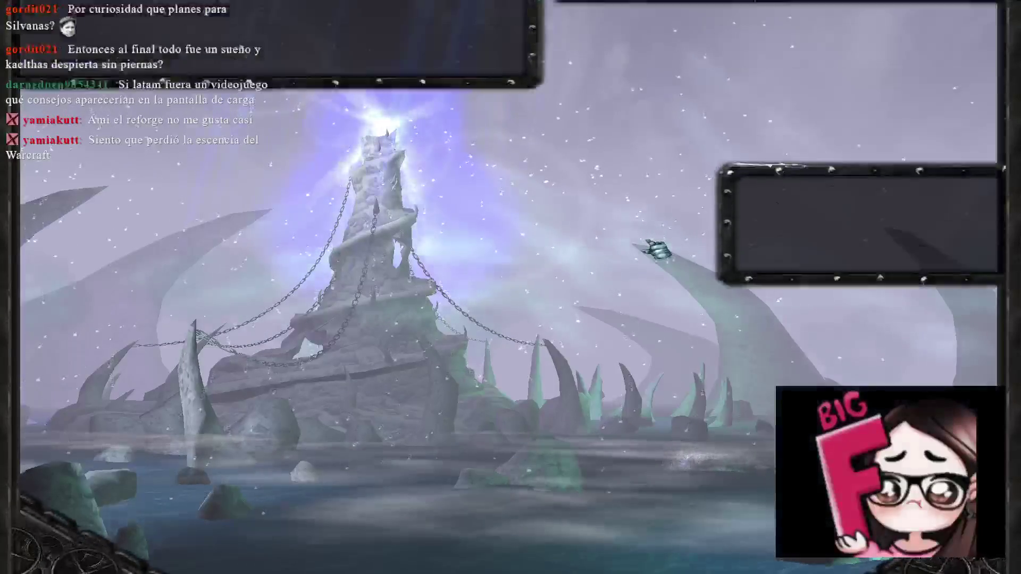
{"action": "key", "text": "Return"}
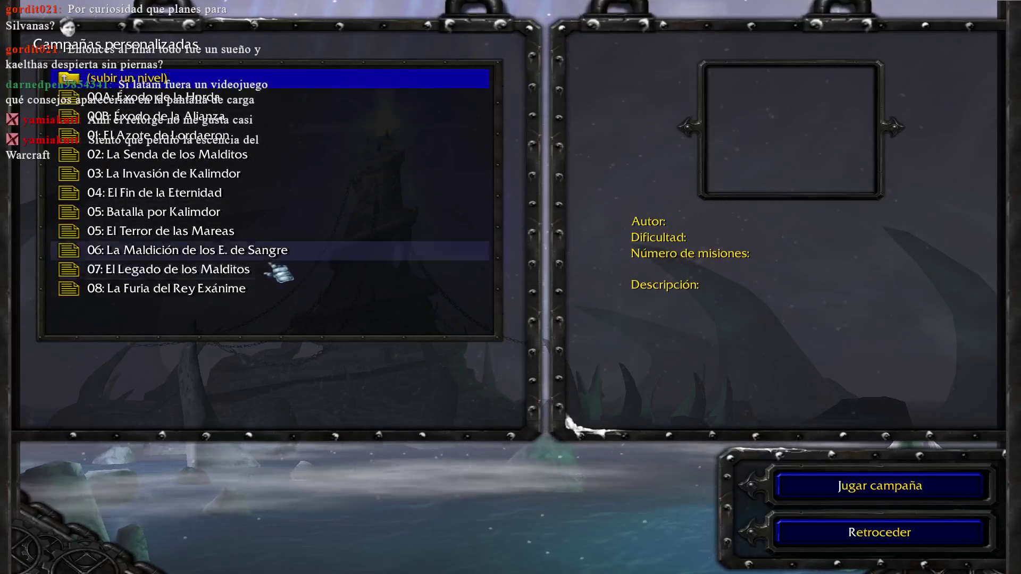
{"action": "left_click", "coordinate": [258, 293]}
{"action": "left_click", "coordinate": [250, 297]}
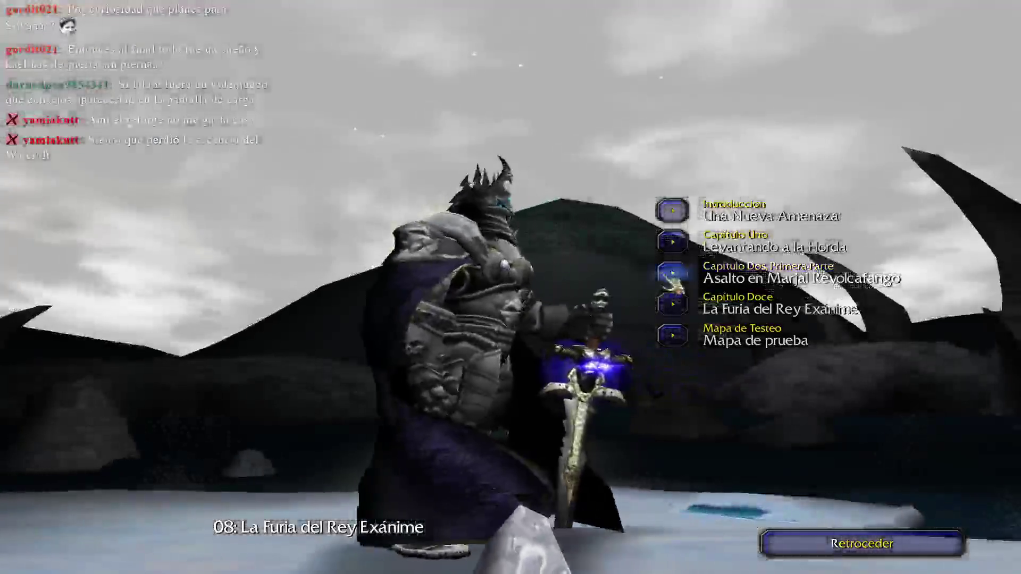
{"action": "left_click", "coordinate": [671, 280]}
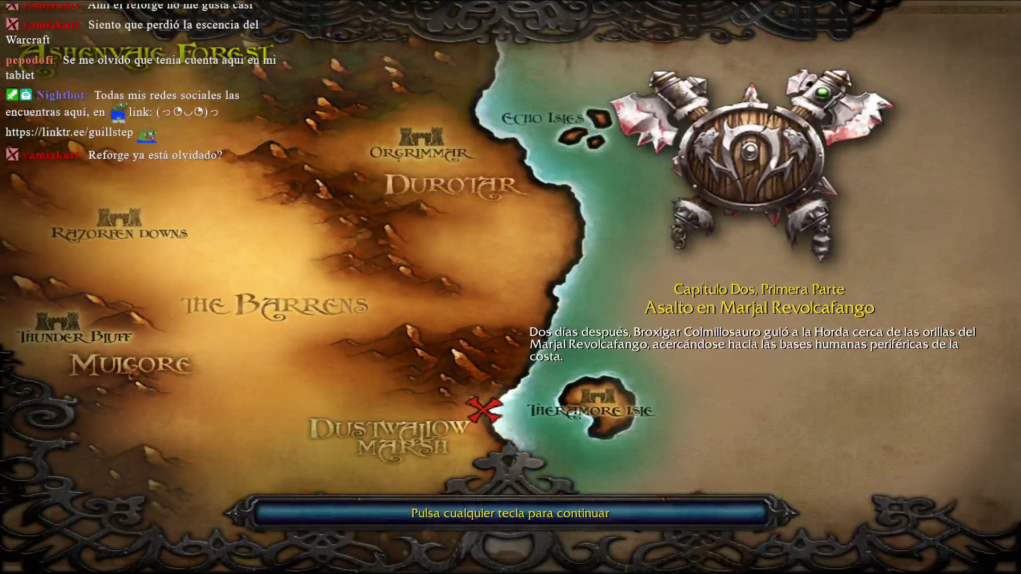
Begin the chapter, send the hero group at the ogres and the Tauren upper left
{"action": "key", "text": "space"}
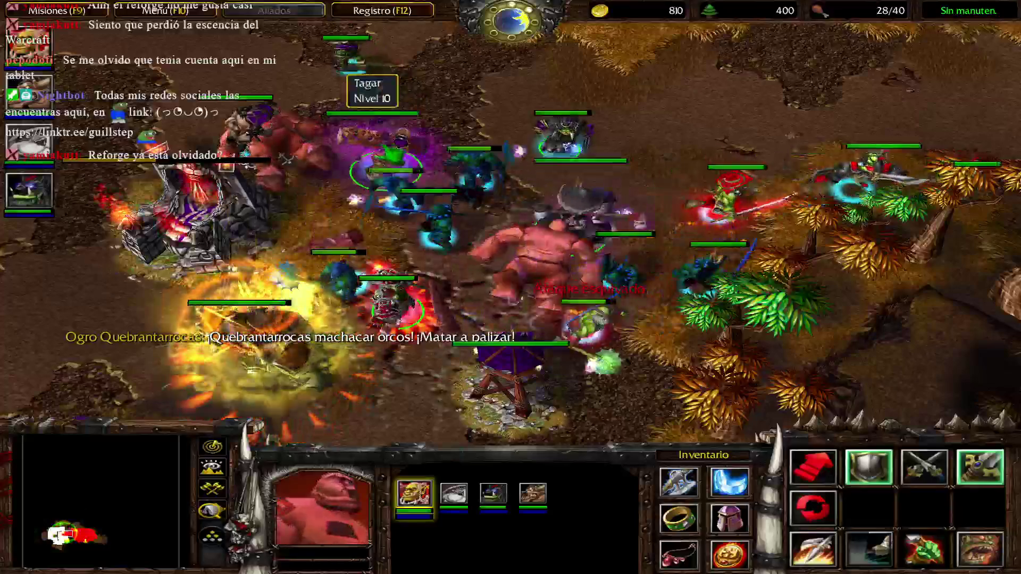
{"action": "right_click", "coordinate": [311, 332]}
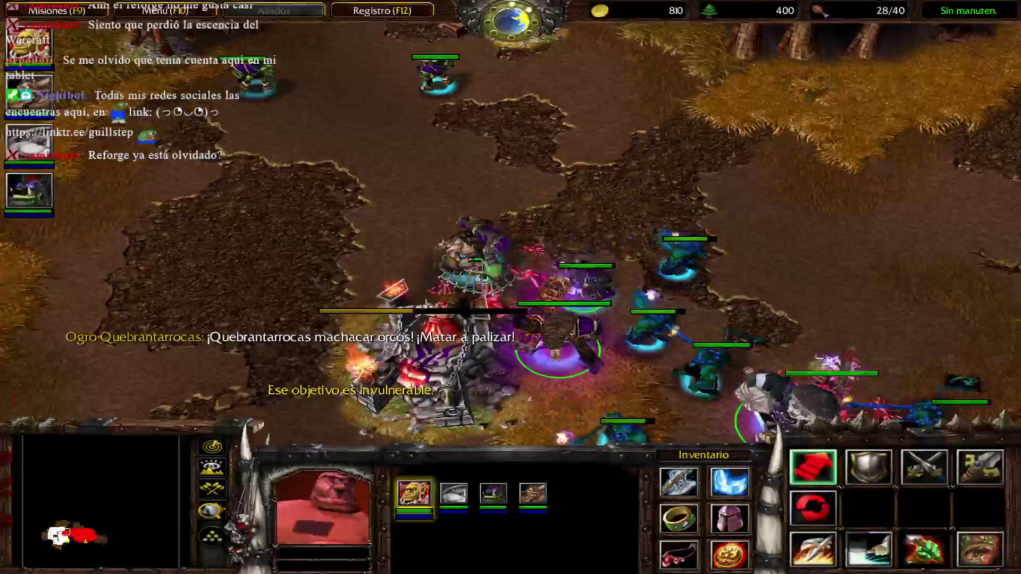
{"action": "left_click", "coordinate": [564, 335]}
{"action": "right_click", "coordinate": [346, 112]}
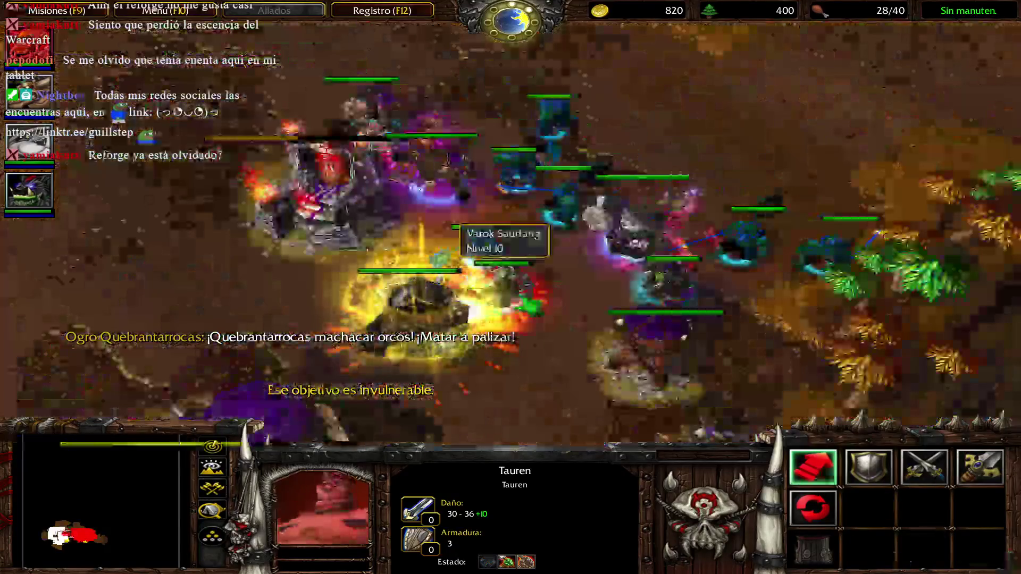
{"action": "key", "text": "1"}
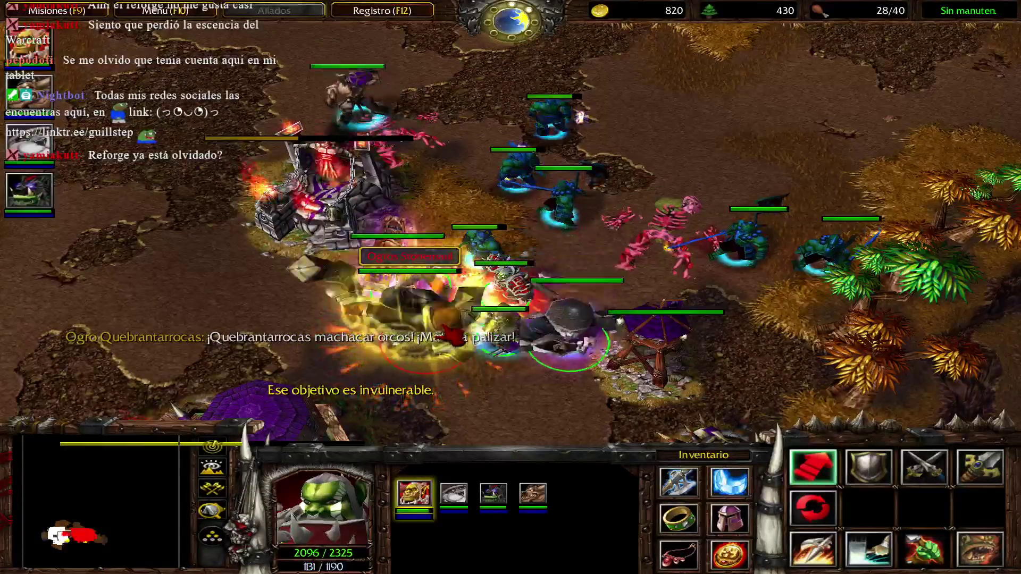
Enable invulnerability with the whosyourdaddy chat cheat
{"action": "key", "text": "Return"}
{"action": "type", "text": "ddy"}
{"action": "key", "text": "Return"}
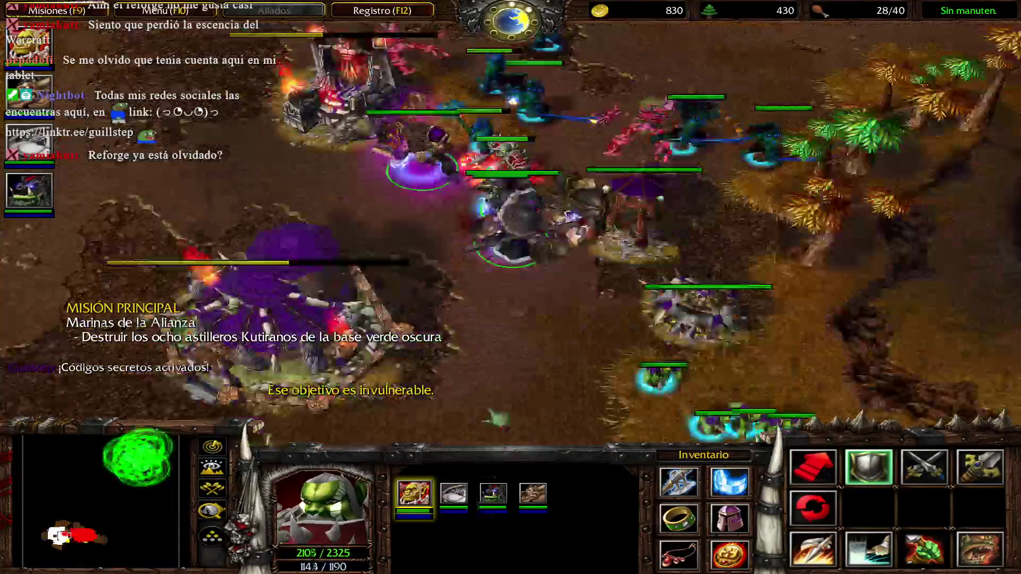
Queue a new Peon at the Bastión and return to the four-hero group
{"action": "key", "text": "4"}
{"action": "key", "text": "4"}
{"action": "key", "text": "p"}
{"action": "key", "text": "Up"}
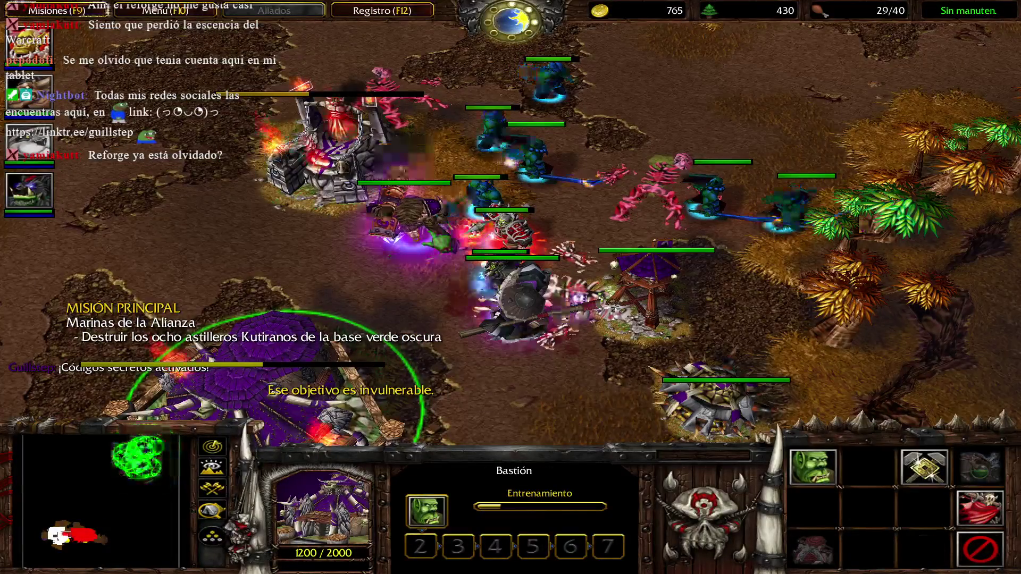
{"action": "key", "text": "1"}
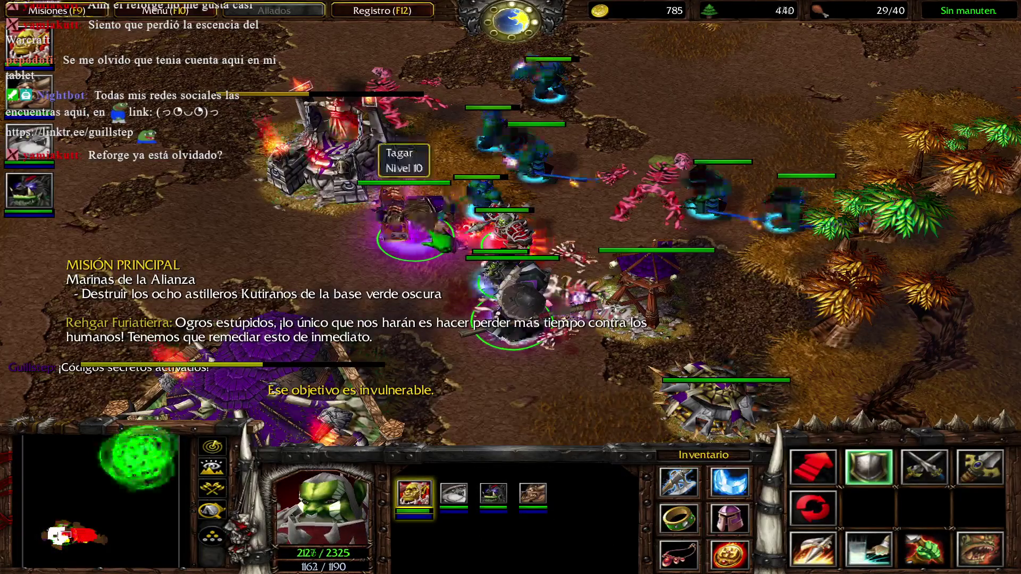
{"action": "key", "text": "Down"}
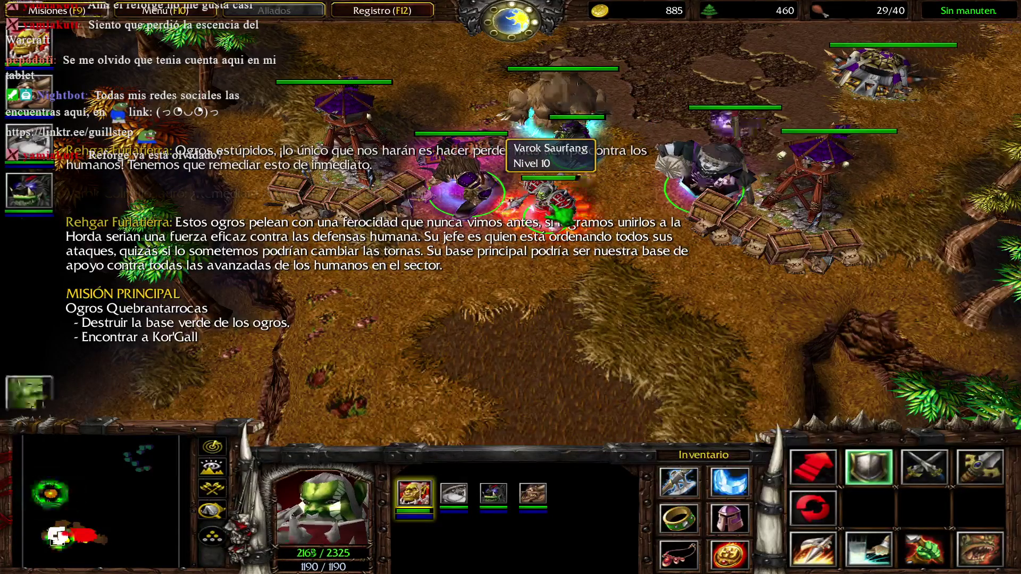
Send an idle Peon to a new spot and bring up its building choices
{"action": "key", "text": "F8"}
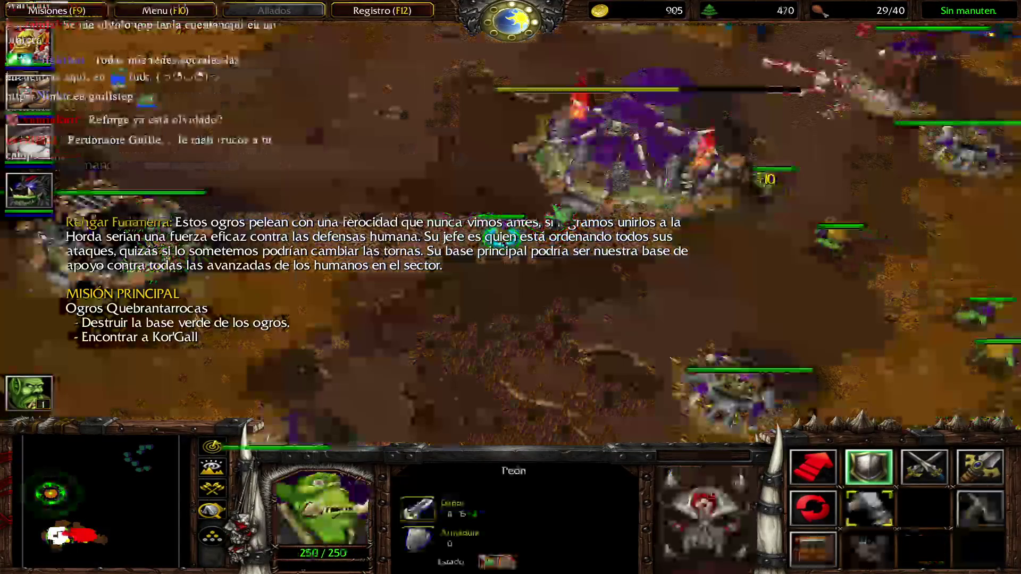
{"action": "right_click", "coordinate": [691, 266]}
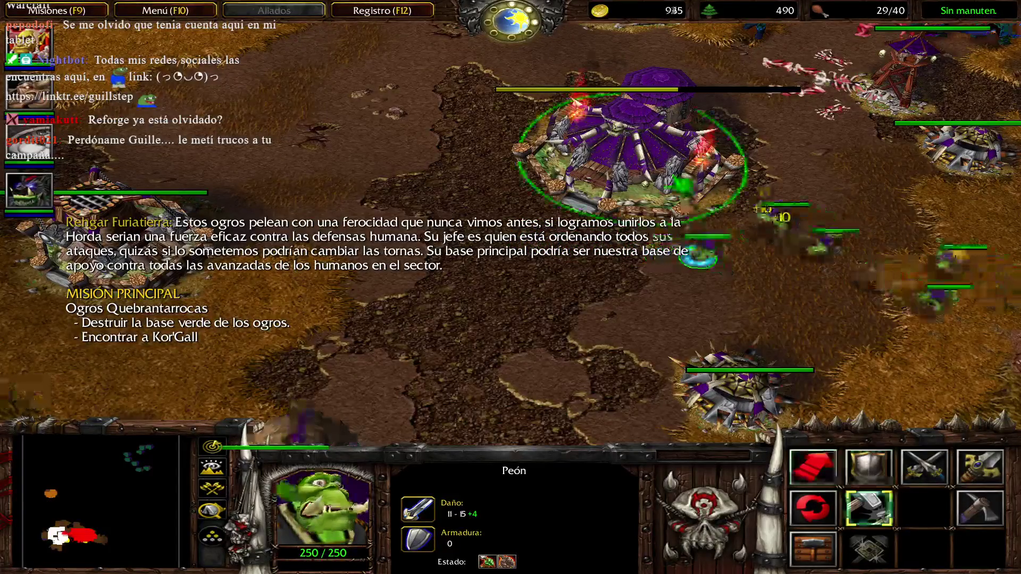
{"action": "key", "text": "Right"}
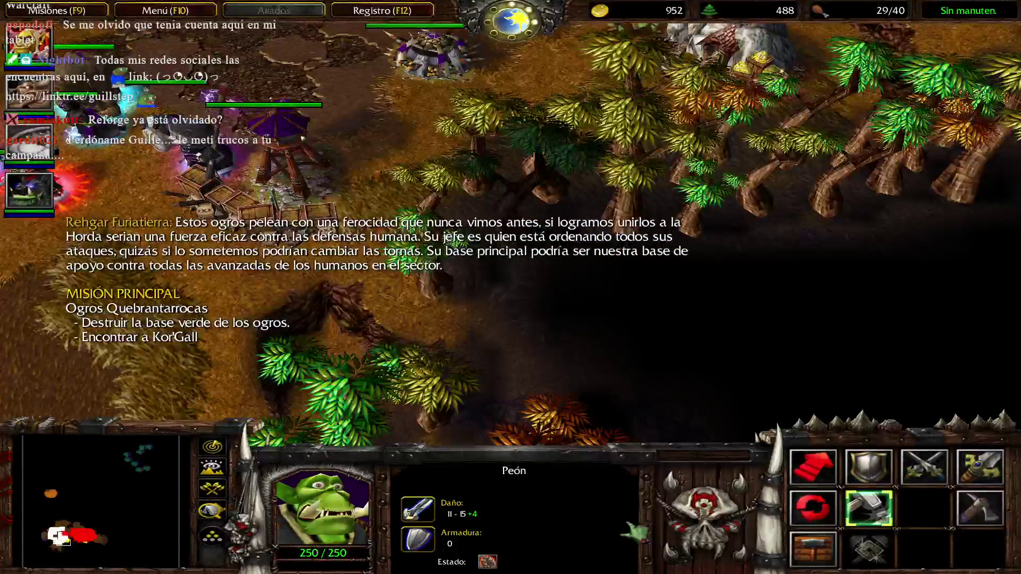
Close the in-game menu, then recenter the view on the great hall and heroes
{"action": "key", "text": "F10"}
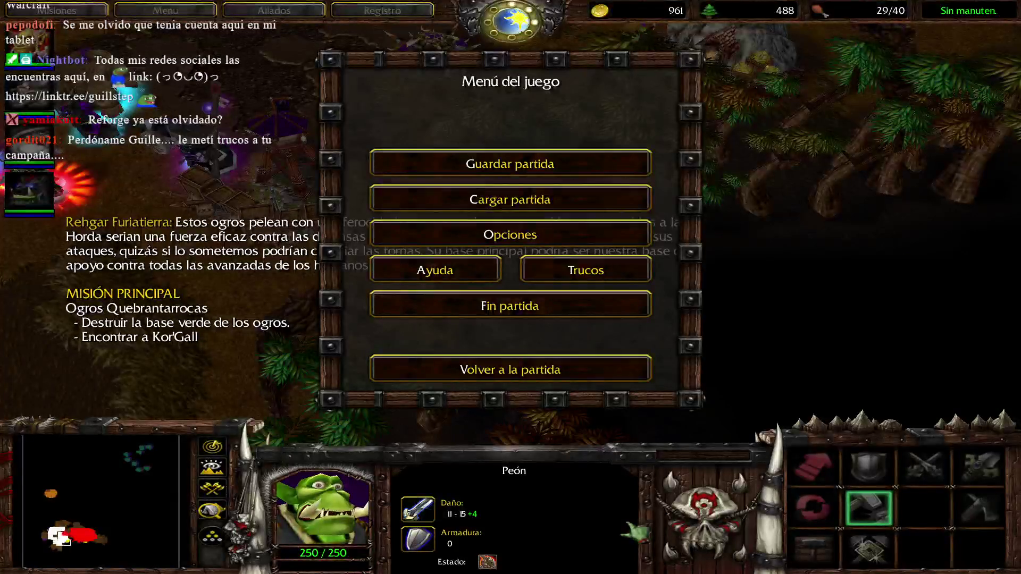
{"action": "key", "text": "Escape"}
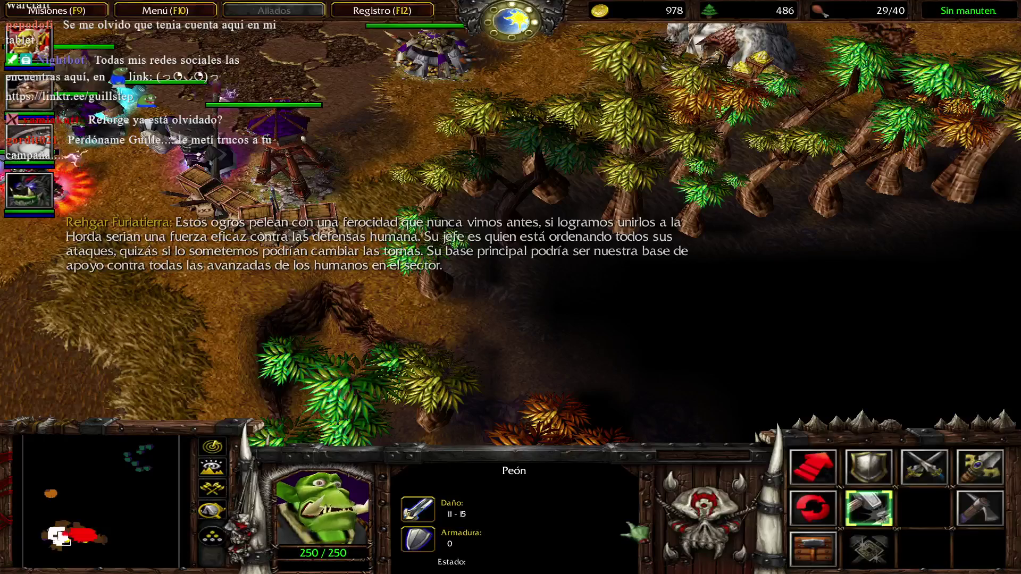
{"action": "key", "text": "BackSpace"}
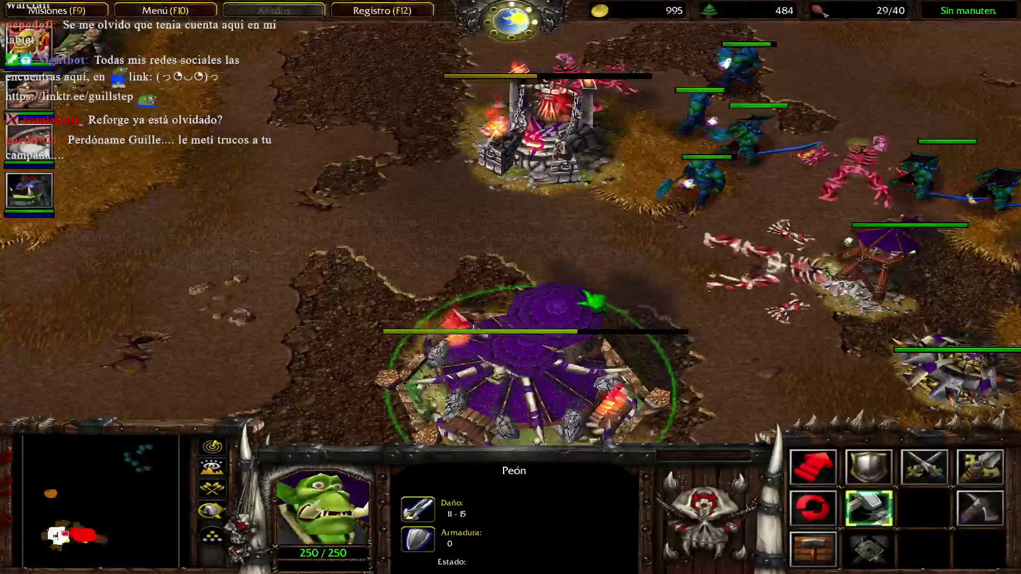
{"action": "key", "text": "BackSpace"}
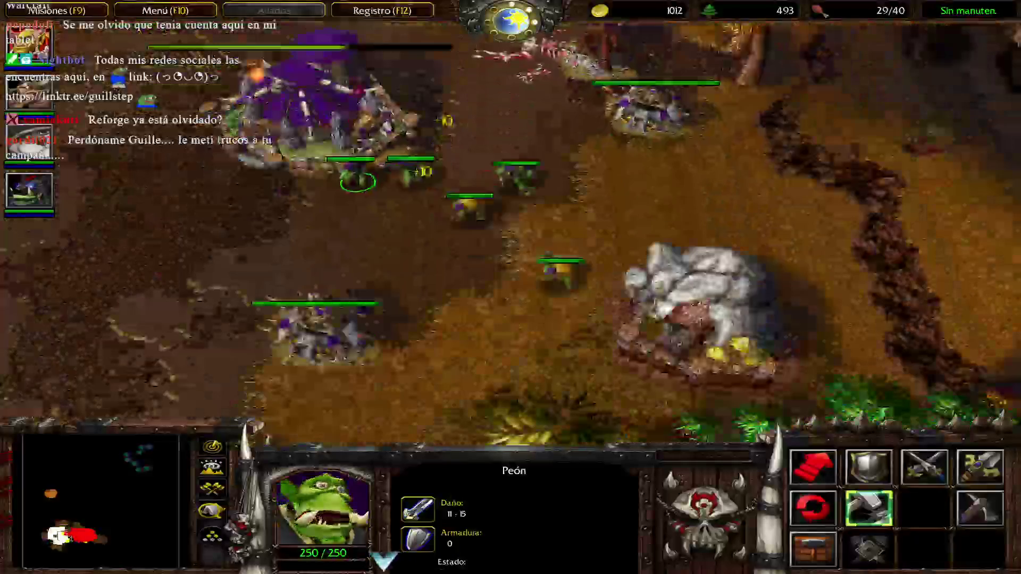
{"action": "key", "text": "F1"}
{"action": "key", "text": "F1"}
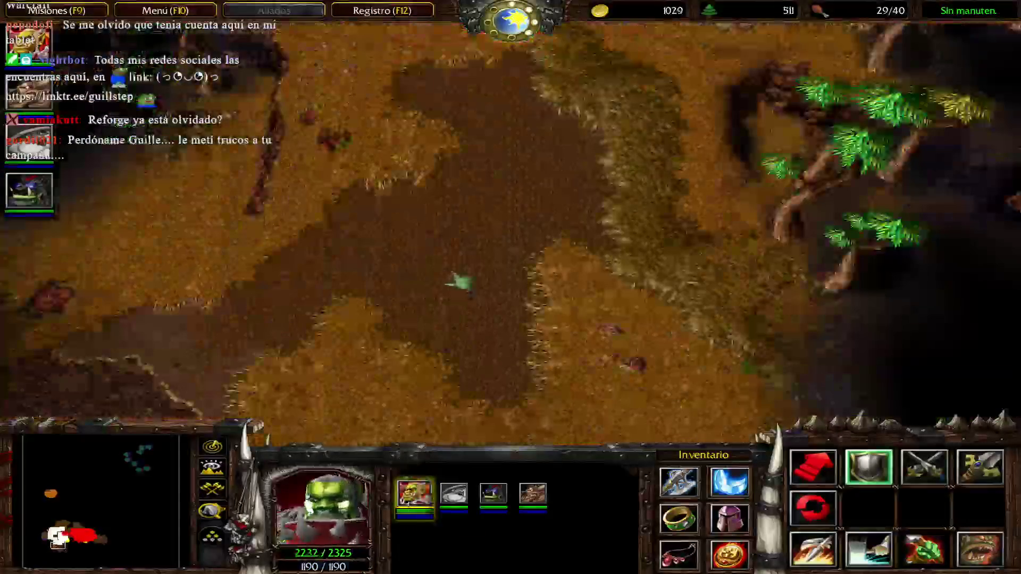
Reveal the whole map with the iseedeadpeople cheat
{"action": "key", "text": "Return"}
{"action": "type", "text": "is"}
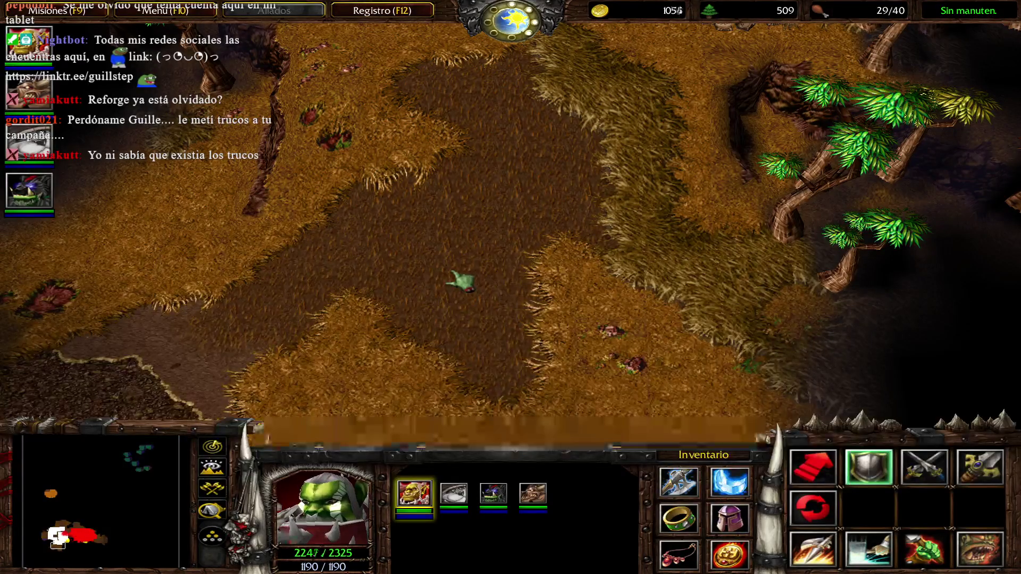
{"action": "type", "text": "iseedeadpeople"}
{"action": "key", "text": "Return"}
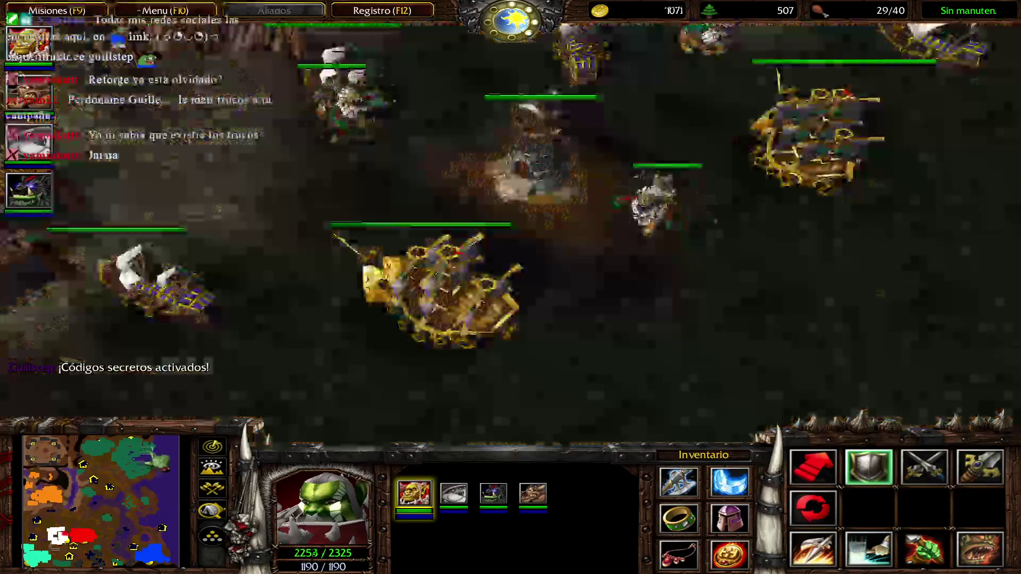
Cycle the view through the shipyards and back to the hero party
{"action": "key", "text": "space"}
{"action": "key", "text": "space"}
{"action": "key", "text": "space"}
{"action": "key", "text": "space"}
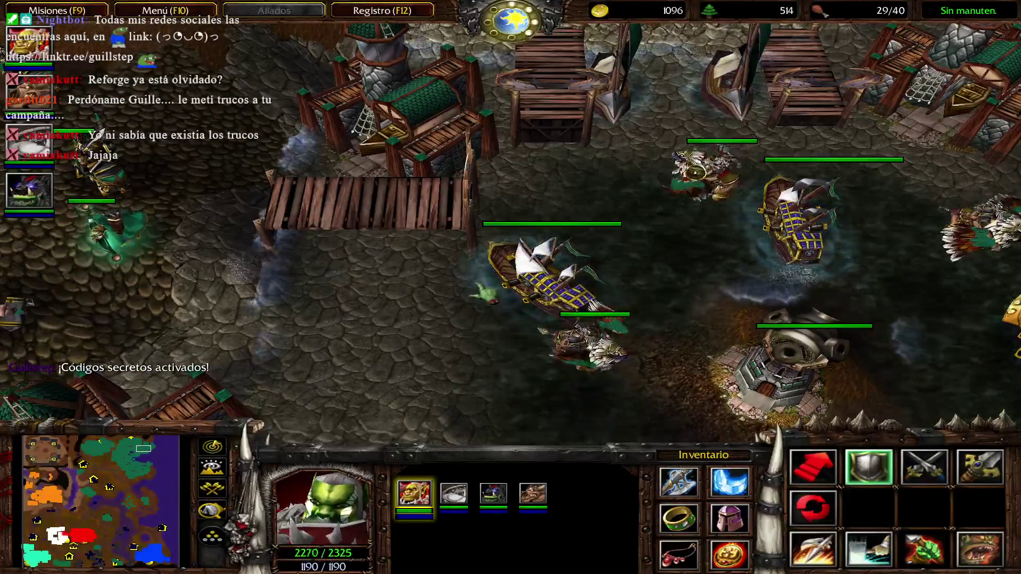
{"action": "key", "text": "space"}
{"action": "key", "text": "space"}
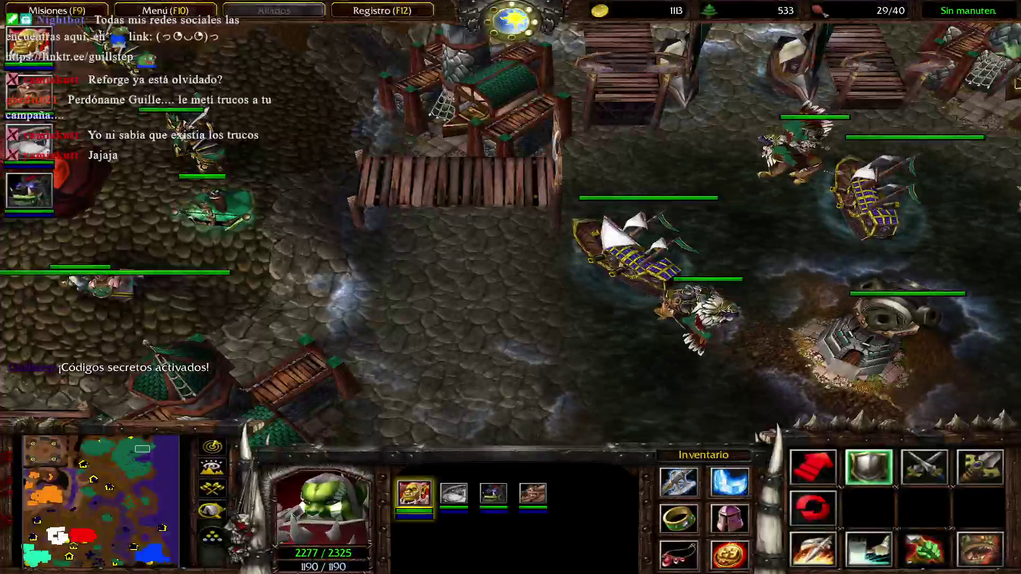
{"action": "key", "text": "space"}
{"action": "key", "text": "space"}
{"action": "key", "text": "space"}
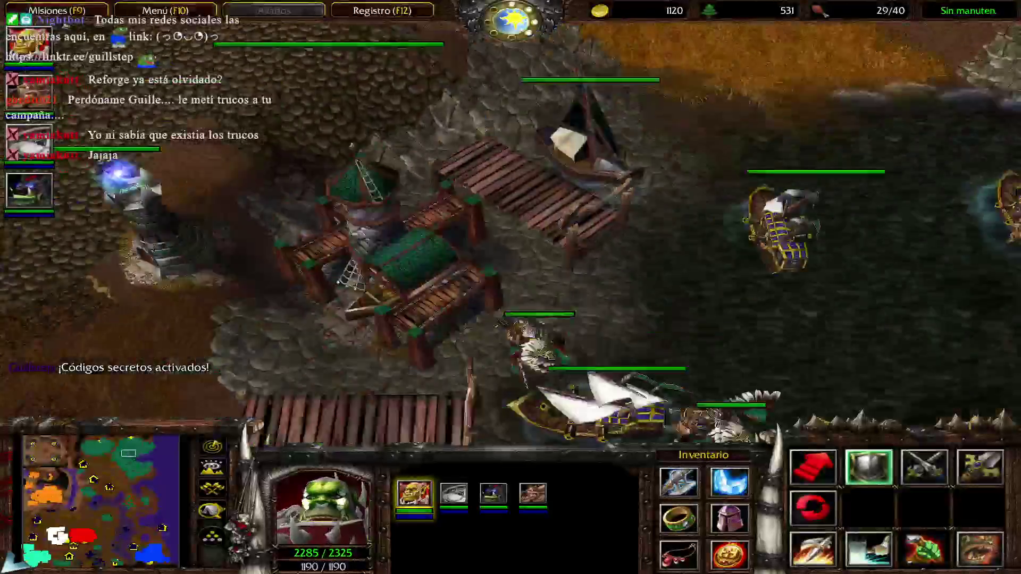
{"action": "key", "text": "space"}
{"action": "key", "text": "space"}
{"action": "key", "text": "space"}
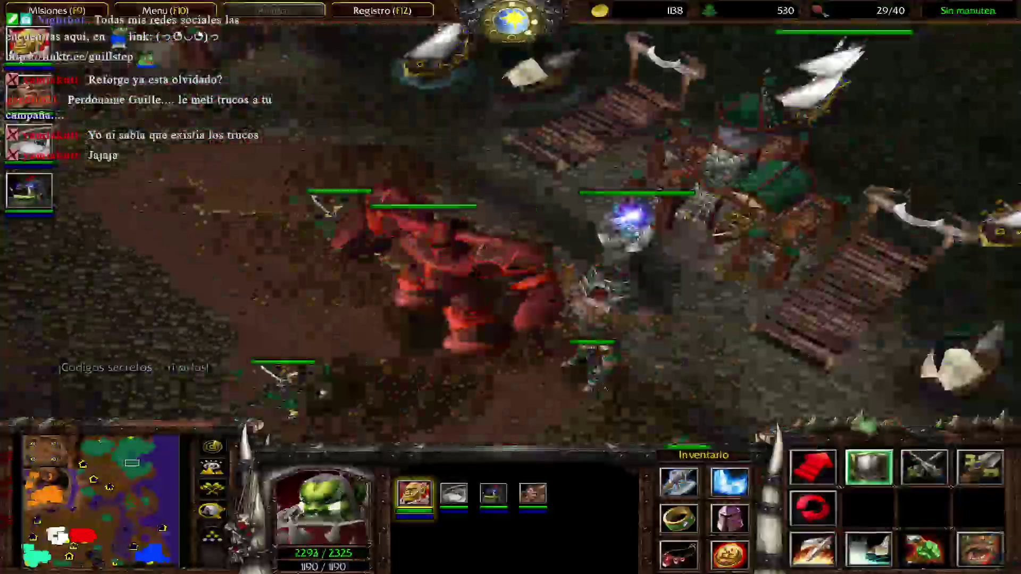
{"action": "key", "text": "space"}
{"action": "key", "text": "space"}
{"action": "key", "text": "space"}
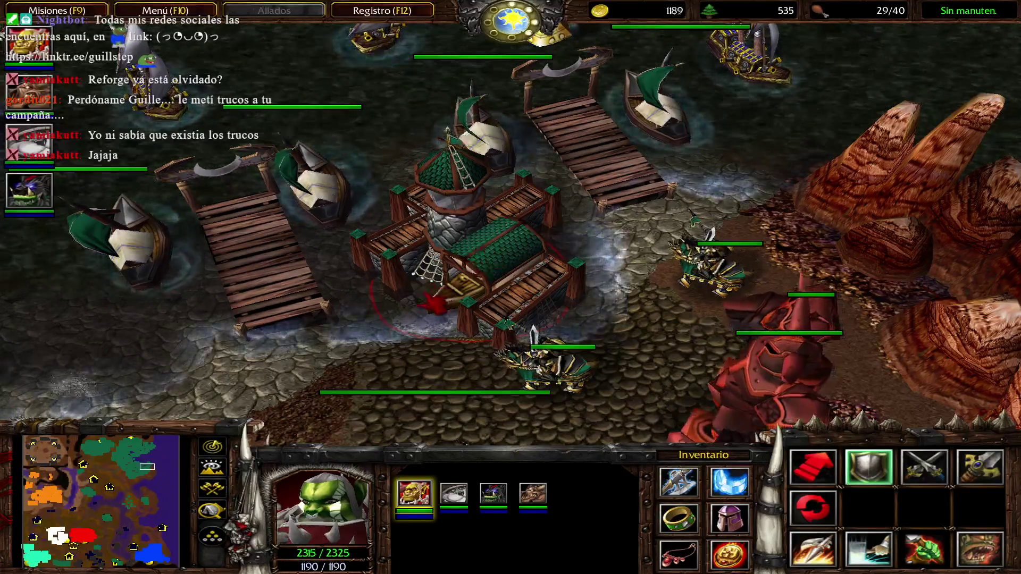
{"action": "key", "text": "space"}
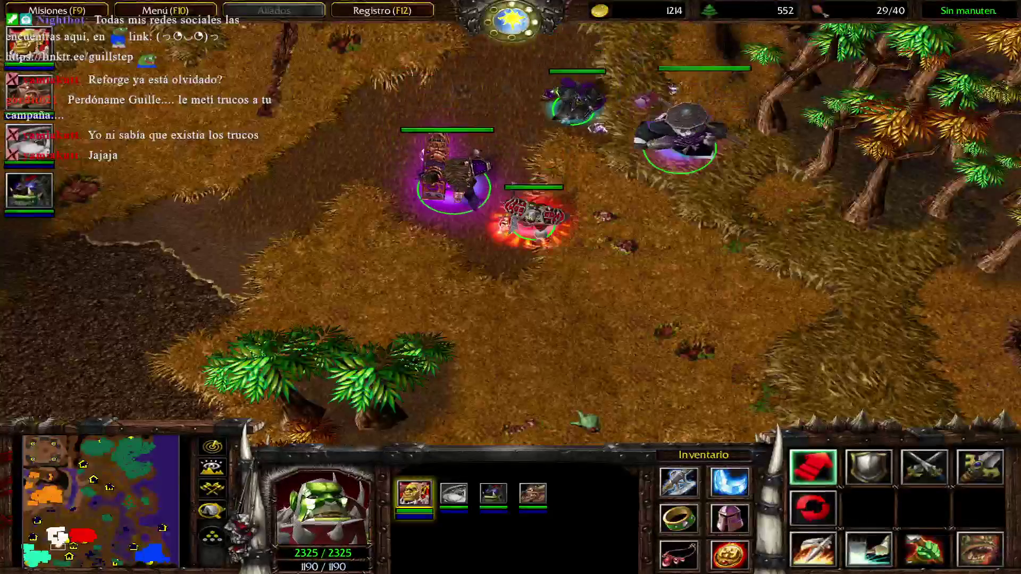
Lead the heroes down the dirt path to the Fuente de Salud
{"action": "key", "text": "Down"}
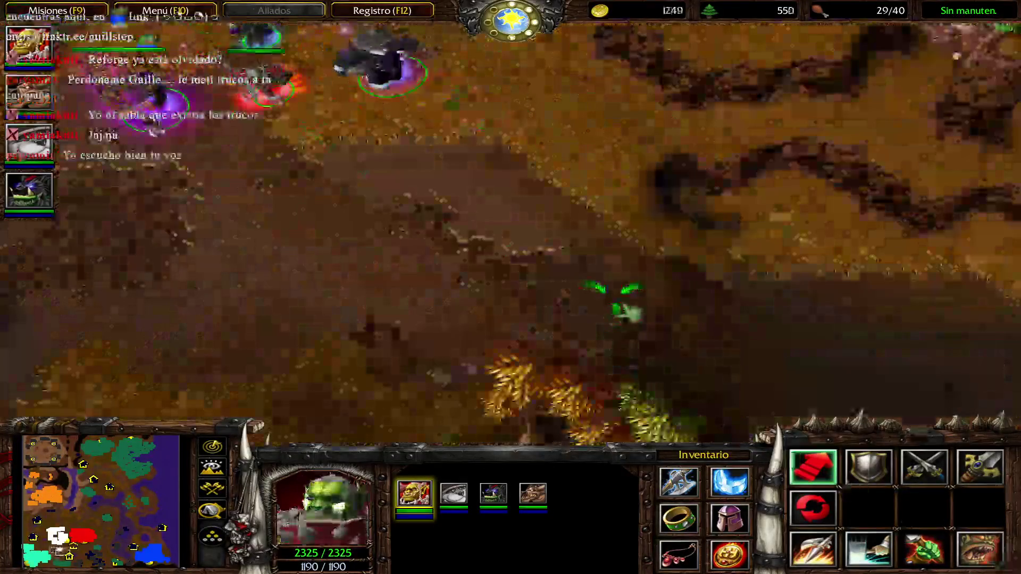
{"action": "right_click", "coordinate": [713, 308]}
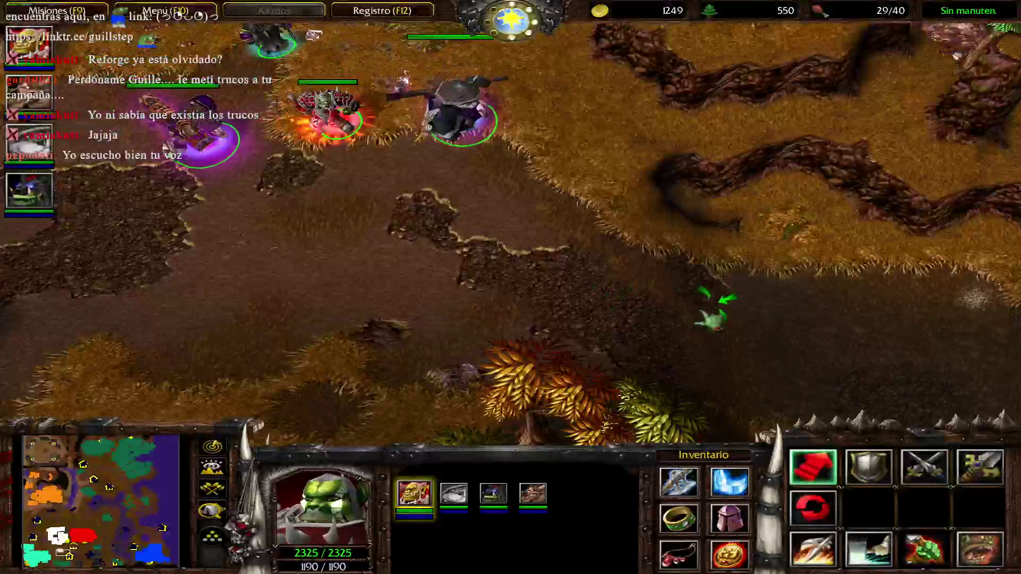
{"action": "key", "text": "Down"}
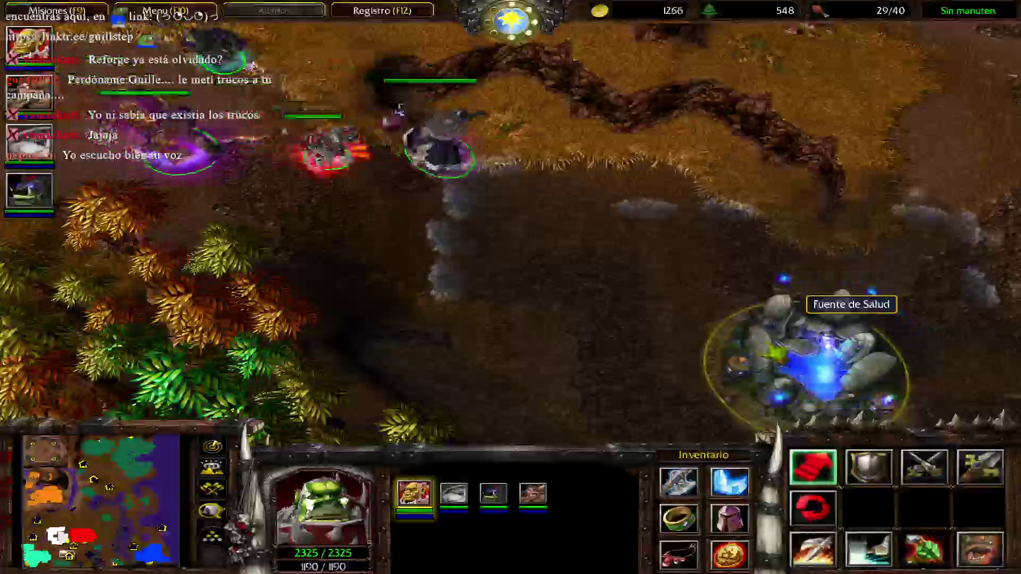
{"action": "right_click", "coordinate": [729, 266]}
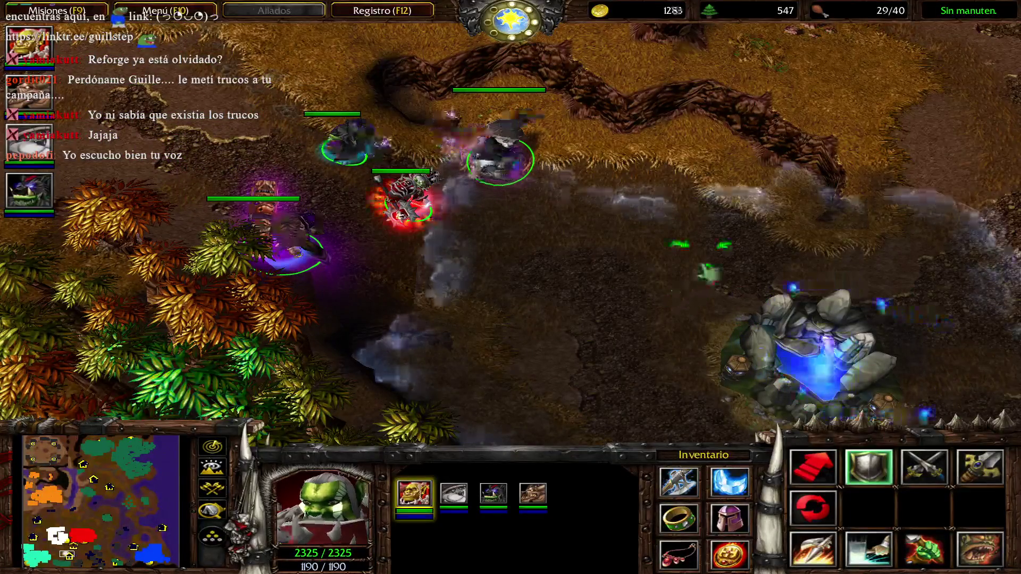
Turn the map reveal off by entering iseedeadpeople again
{"action": "key", "text": "Return"}
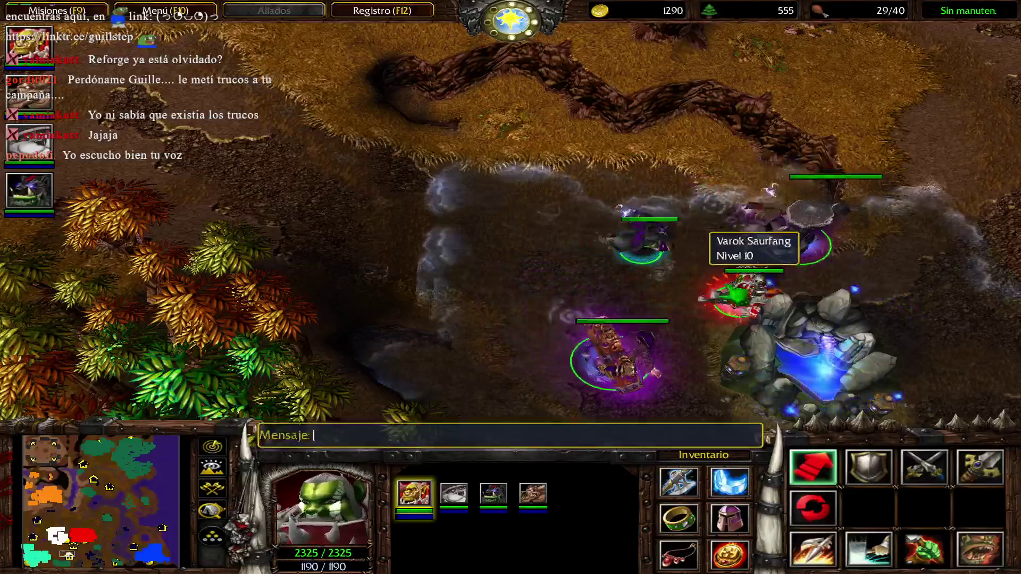
{"action": "type", "text": "iseedeadpeople"}
{"action": "key", "text": "Return"}
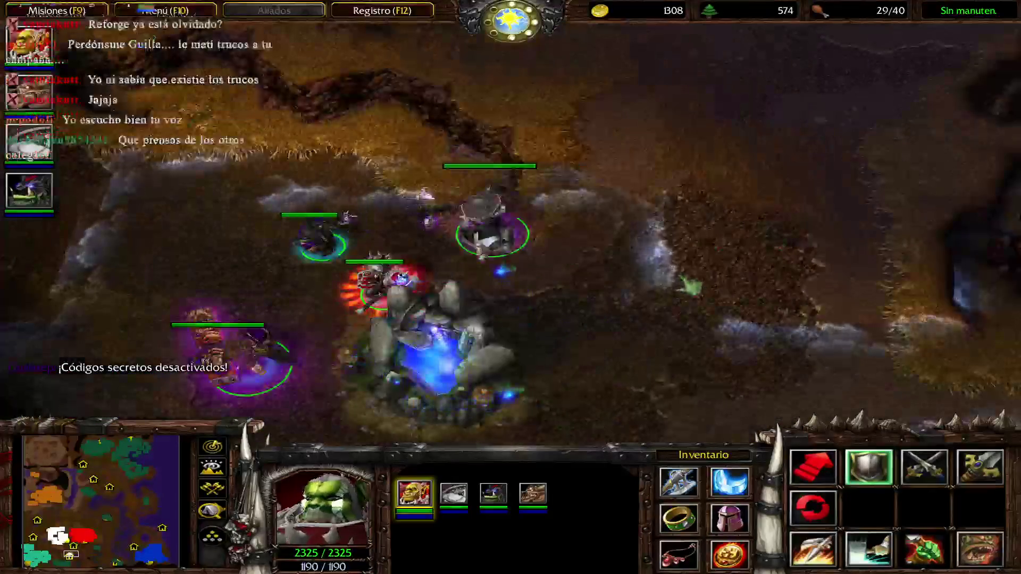
Move the heroes past the fountain, send one hero north, then halt him
{"action": "right_click", "coordinate": [569, 327]}
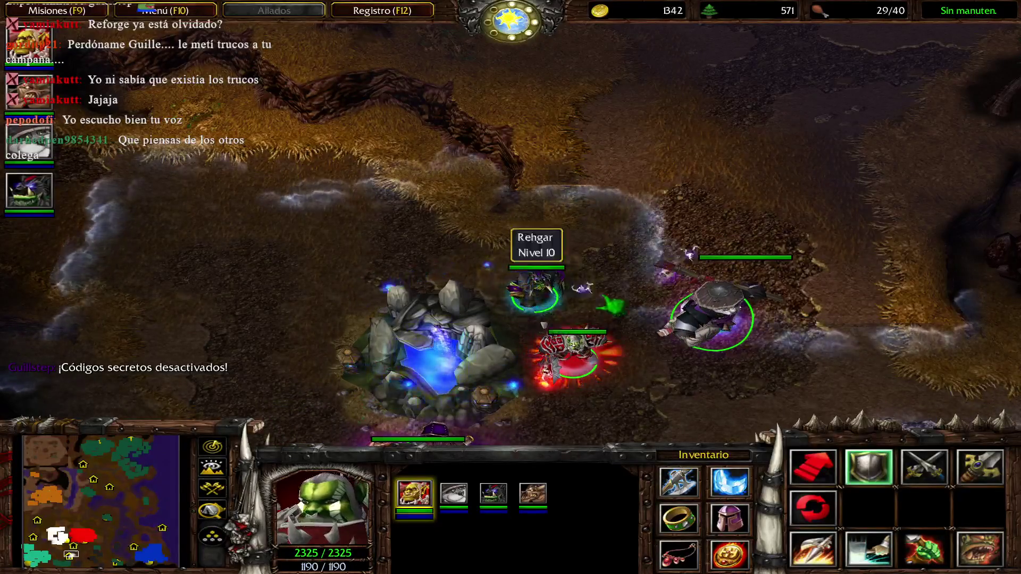
{"action": "left_click", "coordinate": [715, 314]}
{"action": "right_click", "coordinate": [752, 217]}
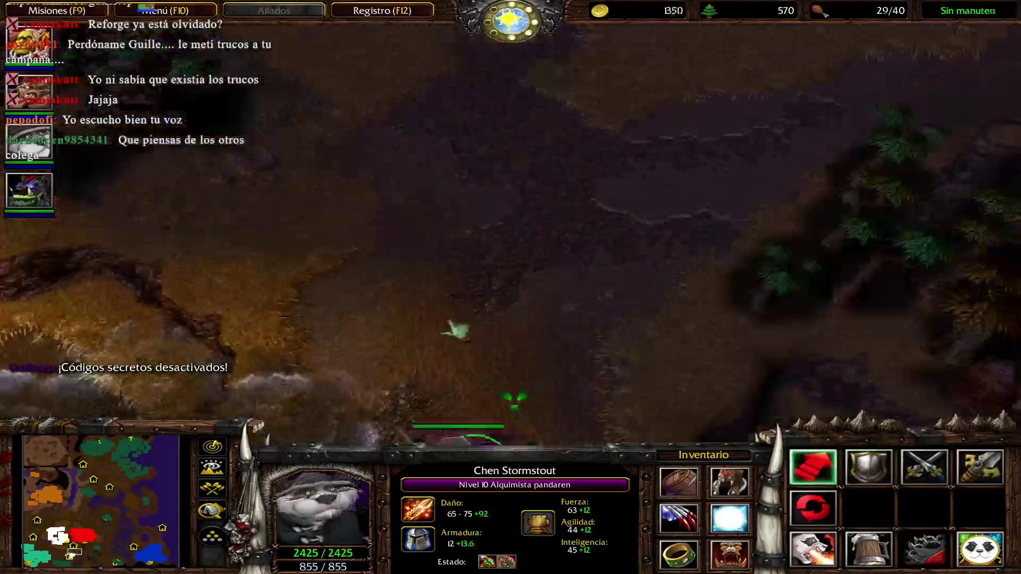
{"action": "key", "text": "Up"}
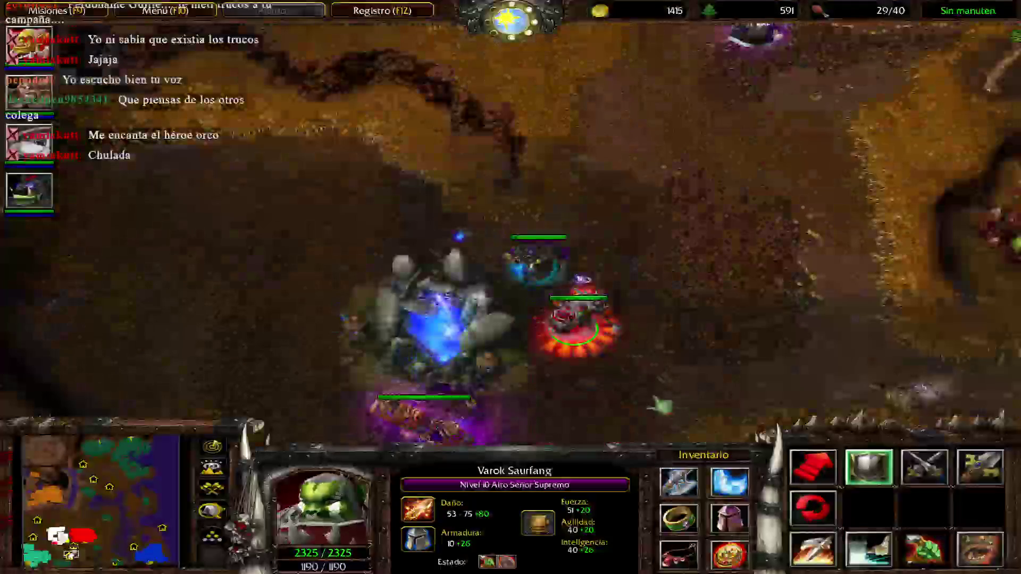
Reselect the four-hero group and open the quest log
{"action": "key", "text": "1"}
{"action": "key", "text": "1"}
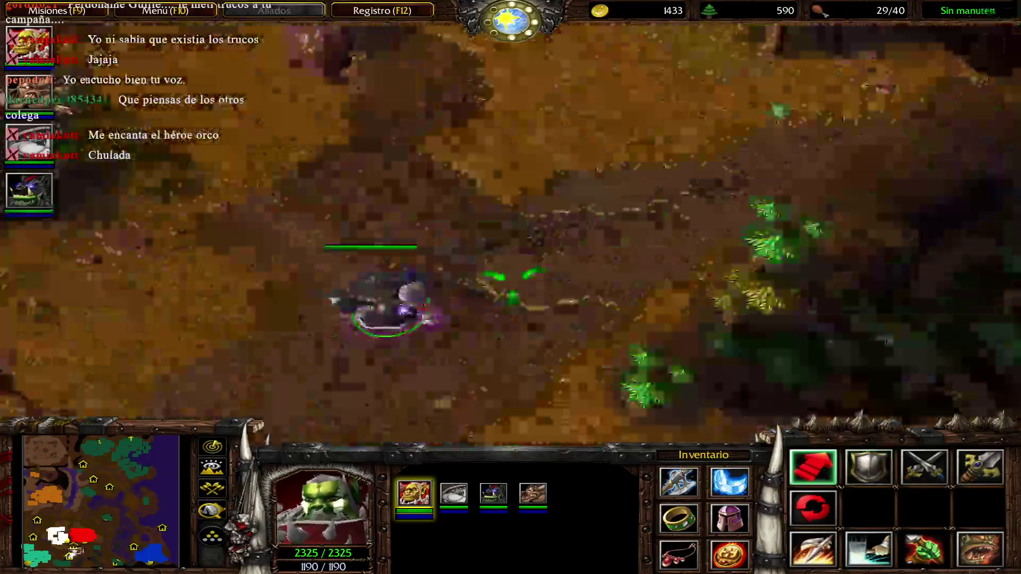
{"action": "key", "text": "space"}
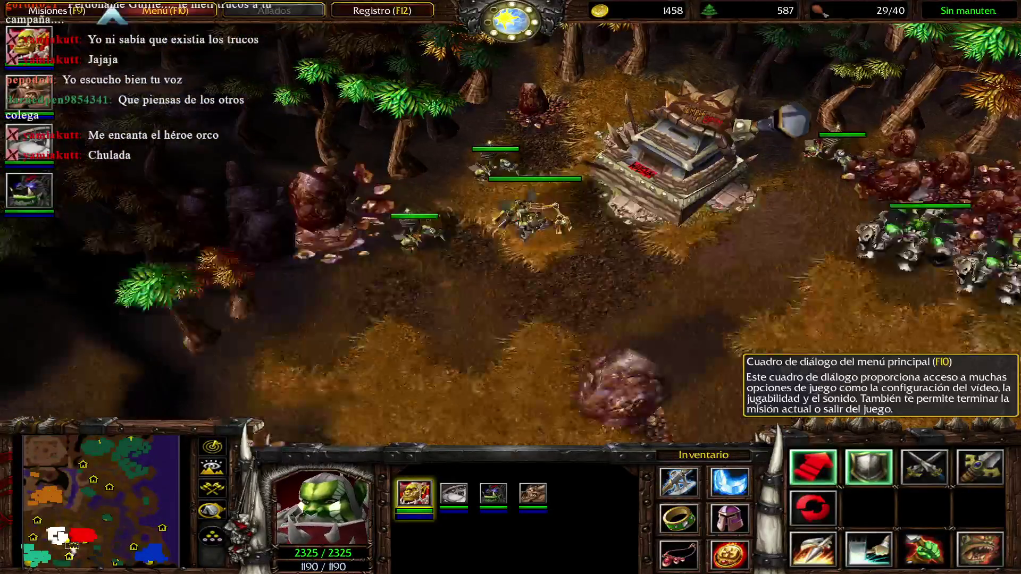
{"action": "left_click", "coordinate": [57, 10]}
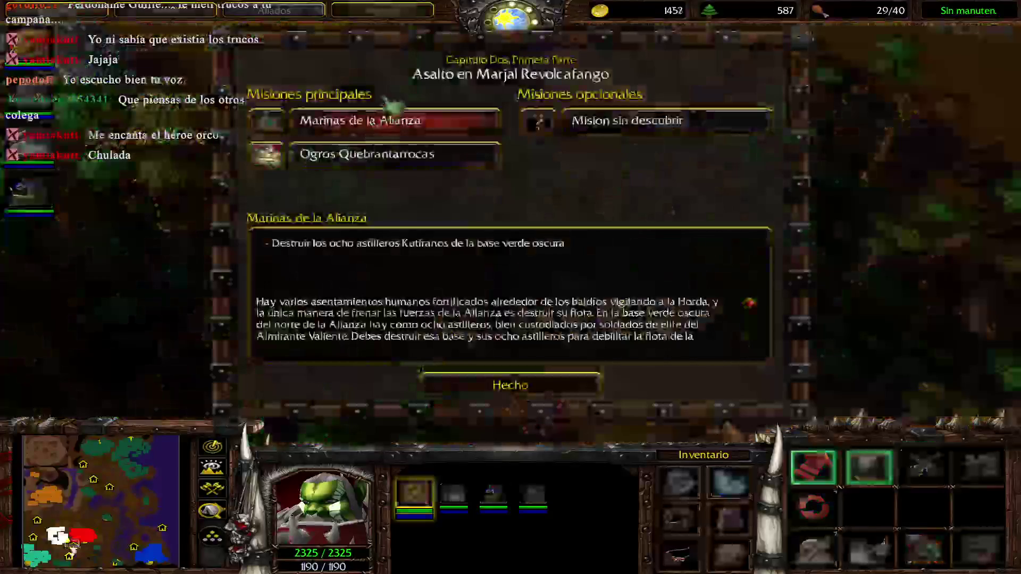
Read the Marinas de la Alianza quest, close the log, and confirm quitting
{"action": "left_click", "coordinate": [545, 127]}
{"action": "left_click", "coordinate": [429, 128]}
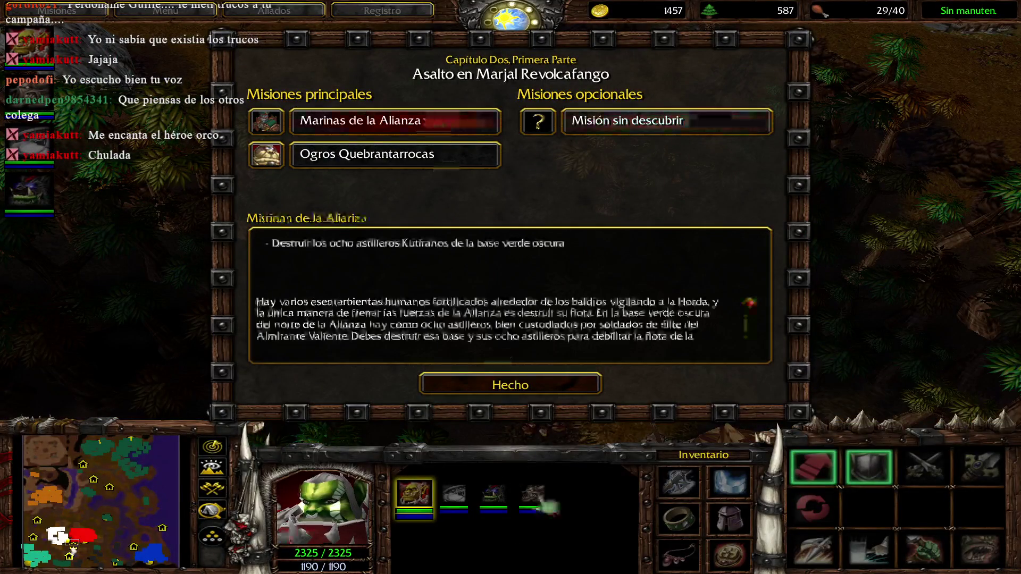
{"action": "left_click", "coordinate": [511, 388]}
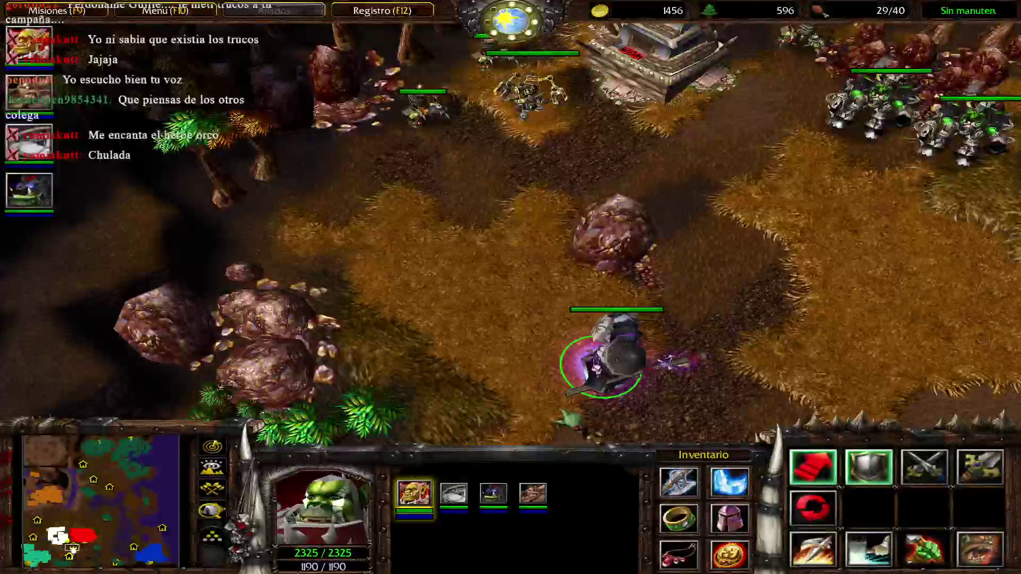
{"action": "key", "text": "alt+q"}
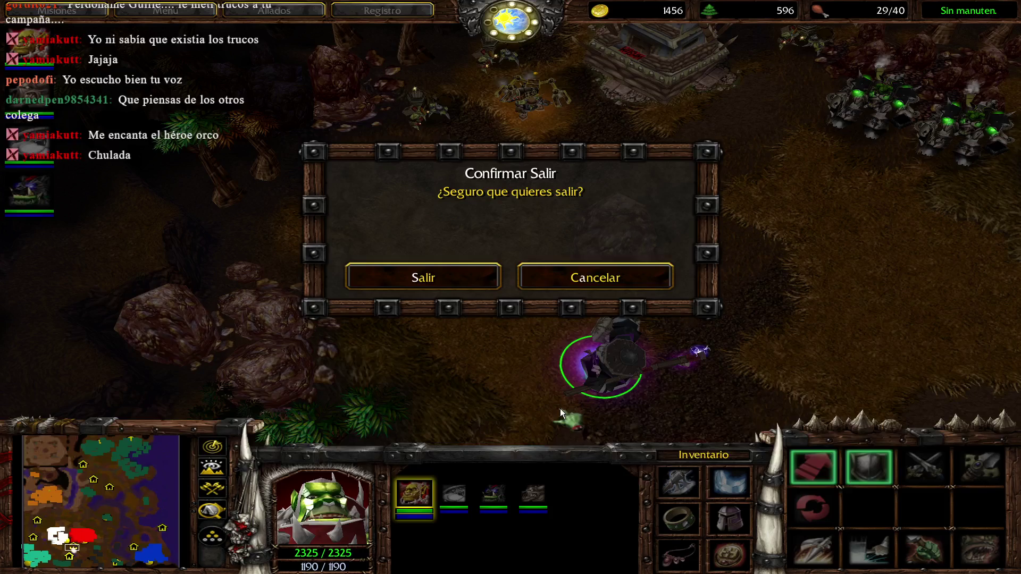
{"action": "key", "text": "Return"}
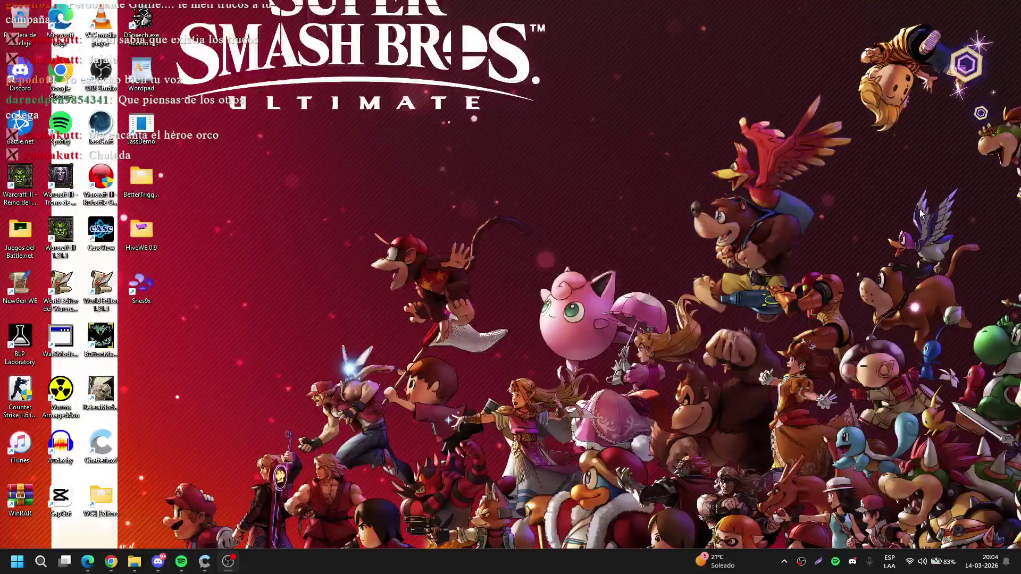
Bring OBS Studio forward and show the Edge window previews on the taskbar
{"action": "left_click", "coordinate": [229, 562]}
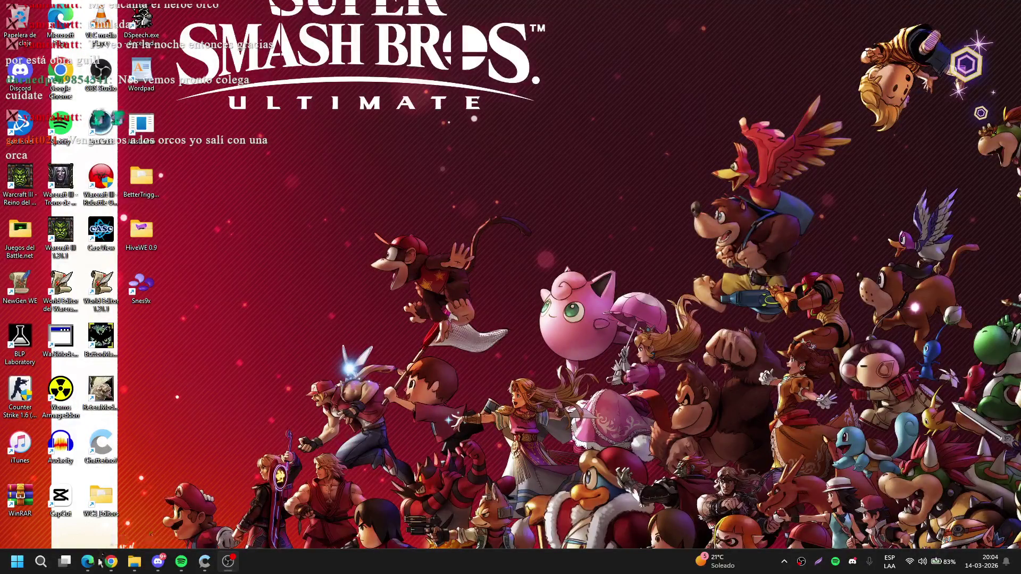
{"action": "mouse_move", "coordinate": [92, 555]}
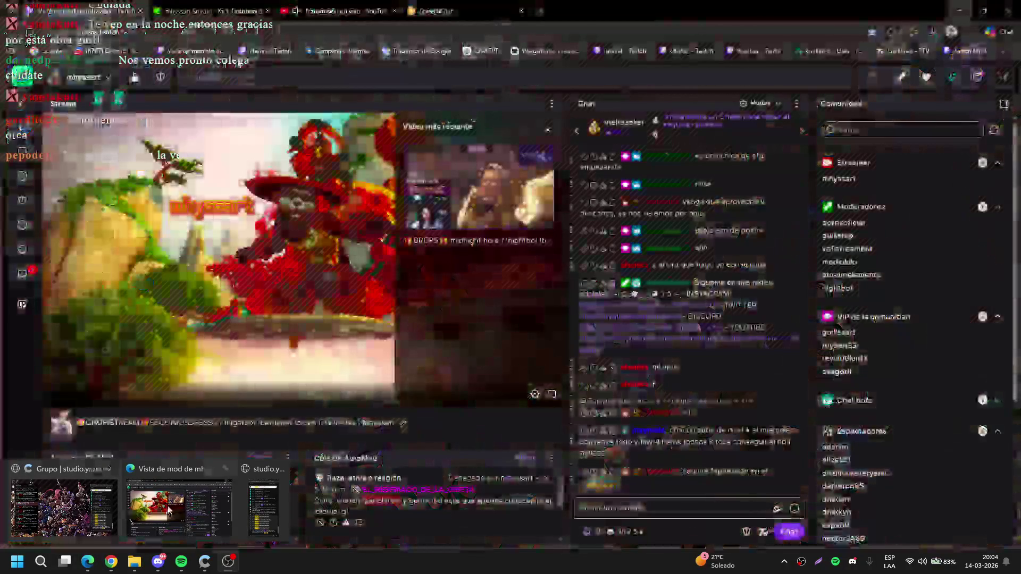
Open the YouTube Studio stream page, end the live broadcast, and minimize Edge
{"action": "left_click", "coordinate": [179, 507]}
{"action": "left_click", "coordinate": [353, 6]}
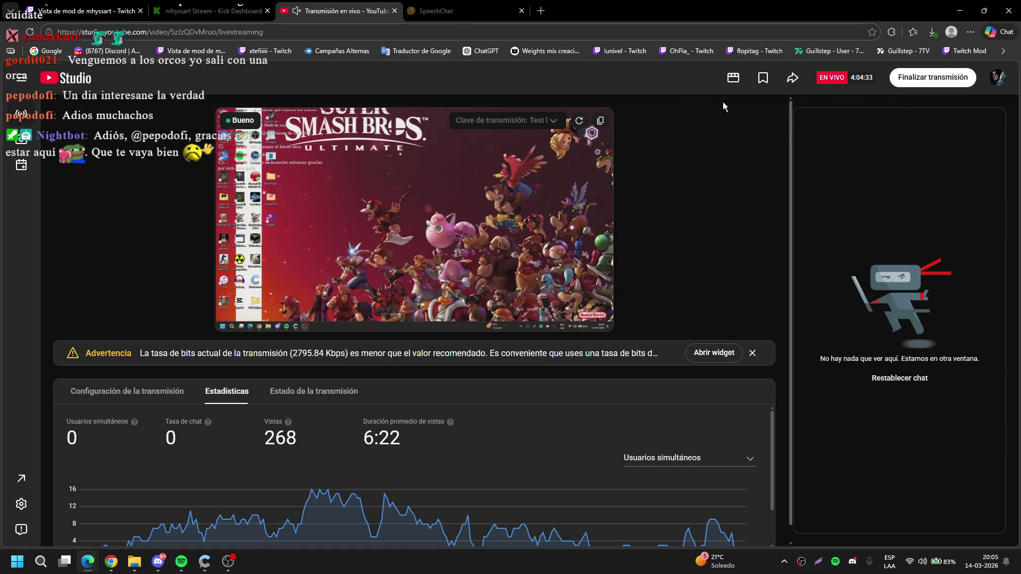
{"action": "left_click", "coordinate": [913, 87]}
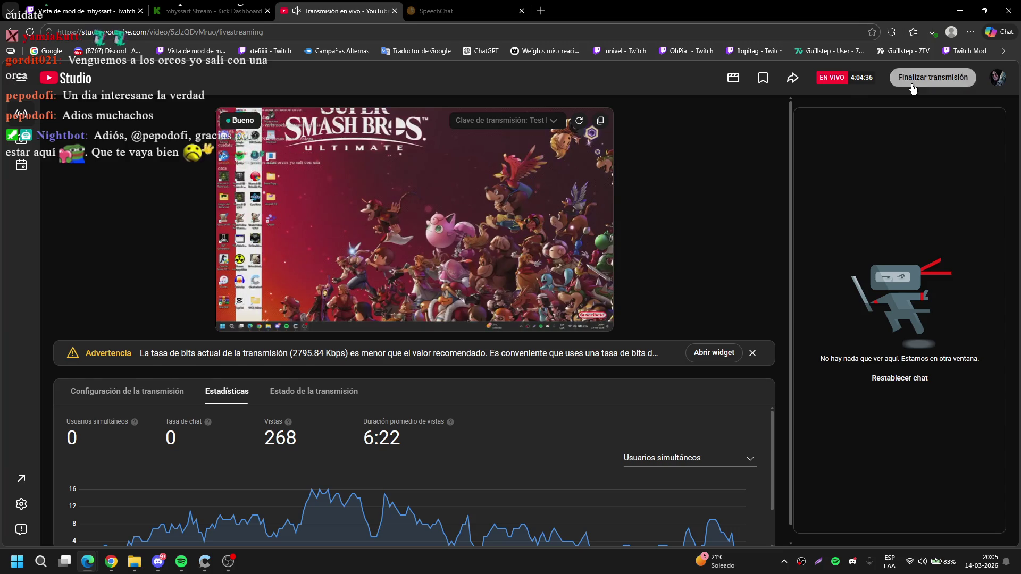
{"action": "left_click", "coordinate": [605, 343]}
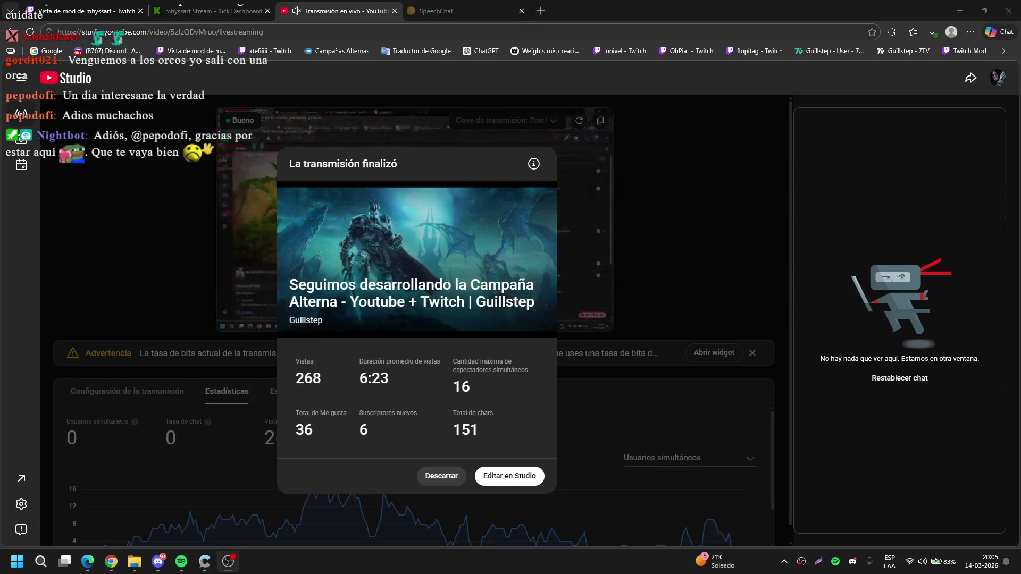
{"action": "left_click", "coordinate": [954, 5]}
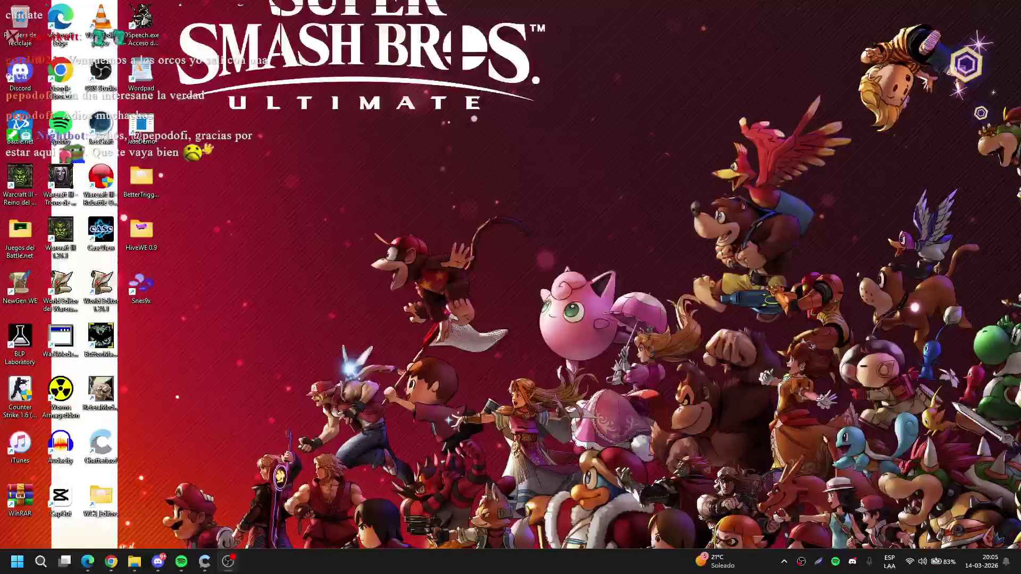